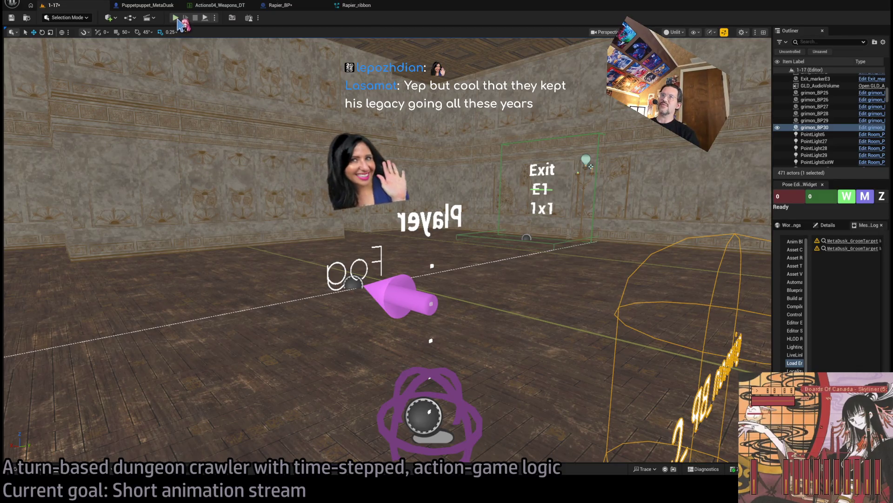
# Step: Play-test the level, lock on to the cat enemy and run a four-hit light combo
pyautogui.click(177, 20)
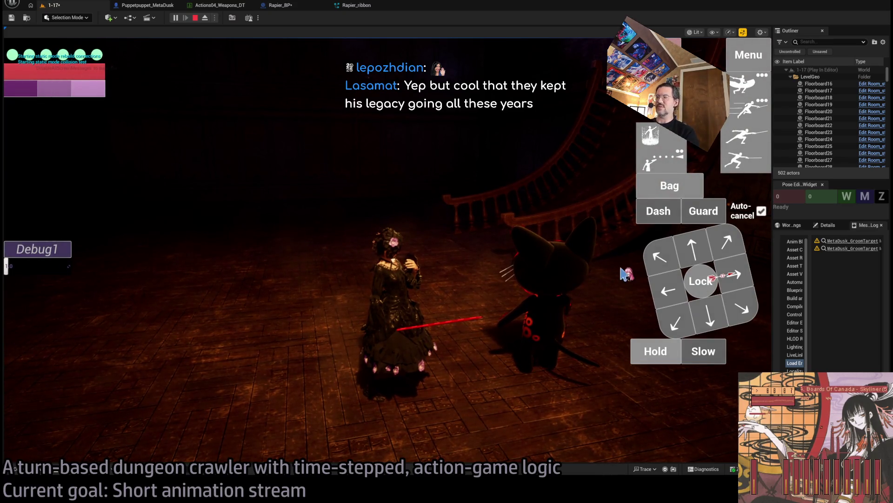
pyautogui.click(701, 281)
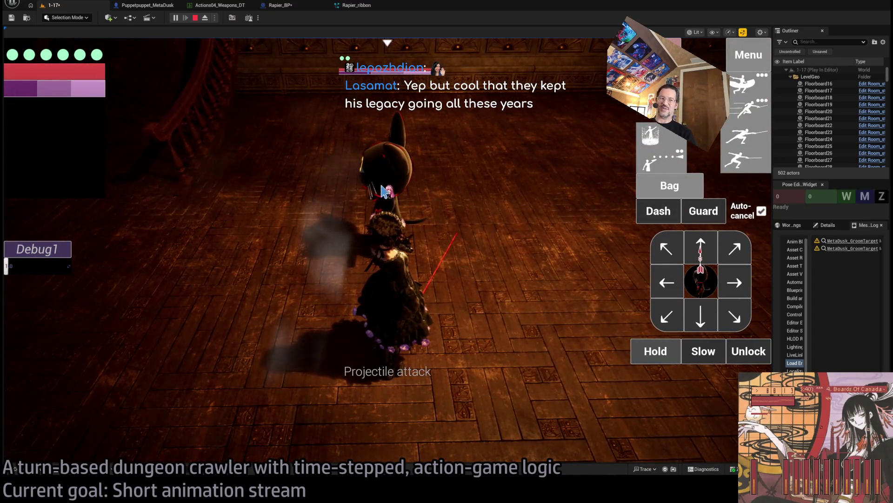
pyautogui.click(652, 165)
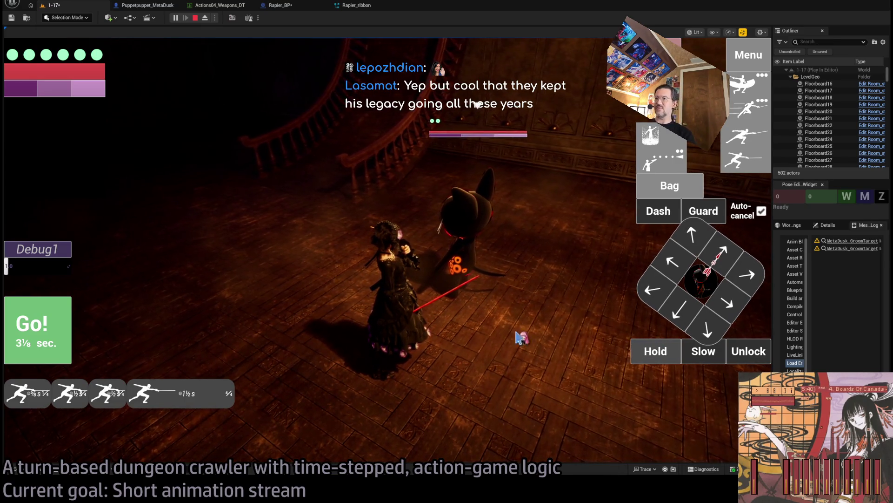
pyautogui.click(45, 333)
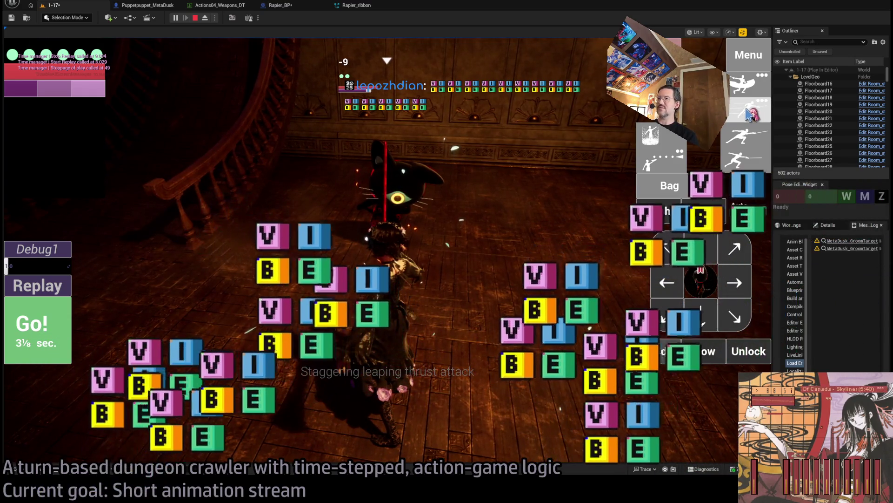
# Step: Pick the staggering leaping thrust rapier attack, stop the session and save all changes
pyautogui.click(745, 136)
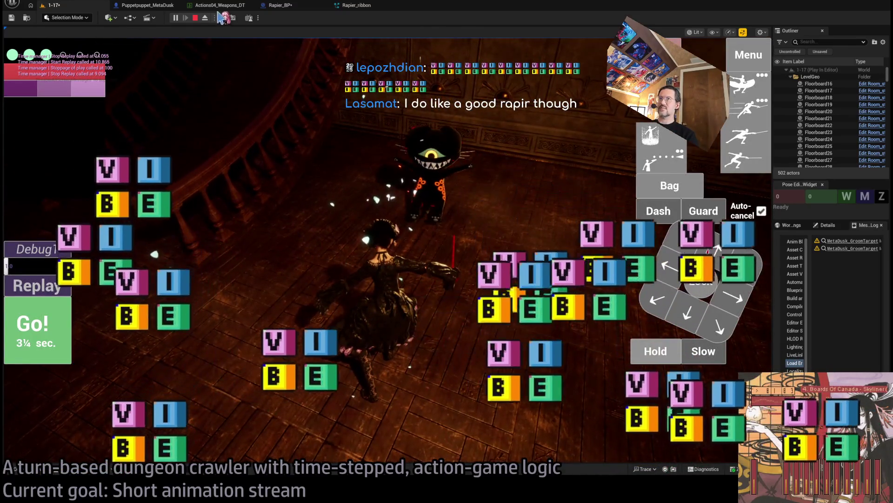
pyautogui.click(195, 18)
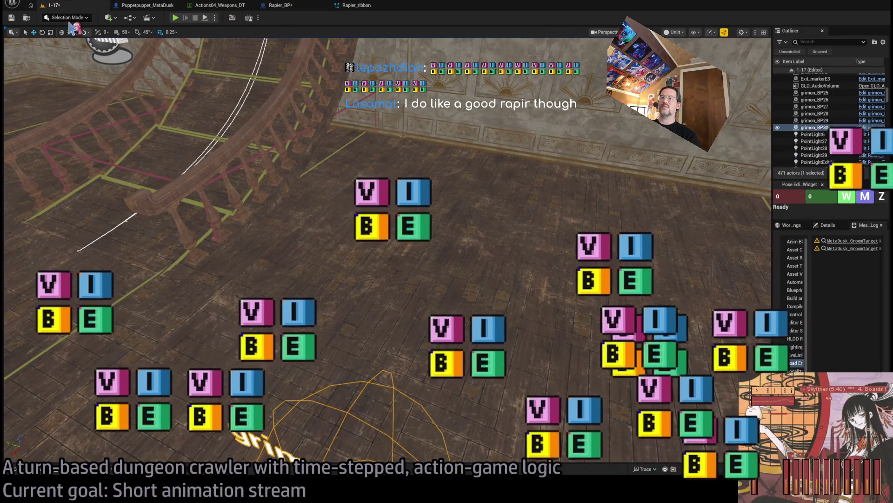
pyautogui.hotkey('ctrl', 'shift', 's')
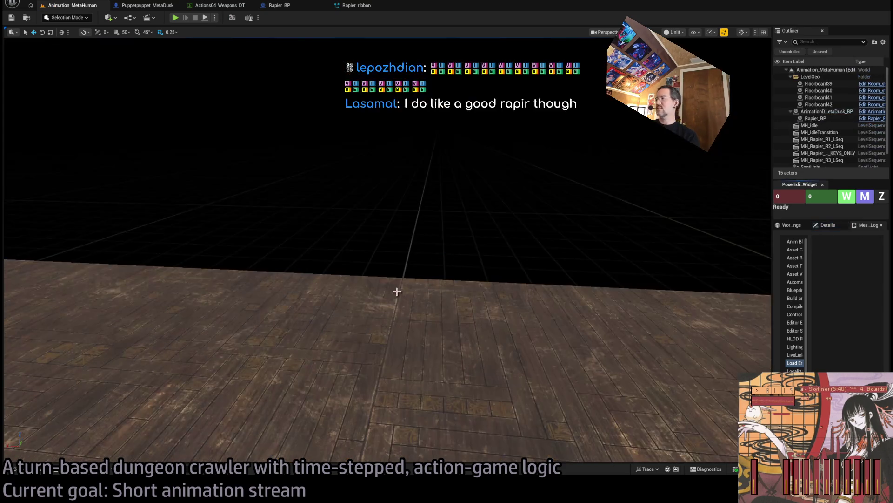
# Step: Orbit the view around the MetaDusk character, show its details, and return to the Animation_MetaHuman level
pyautogui.moveTo(739, 305); pyautogui.dragTo(569, 271)
pyautogui.click(828, 225)
pyautogui.moveTo(637, 289)
pyautogui.mouseDown()
pyautogui.moveTo(605, 289)
pyautogui.moveTo(710, 247)
pyautogui.mouseUp()
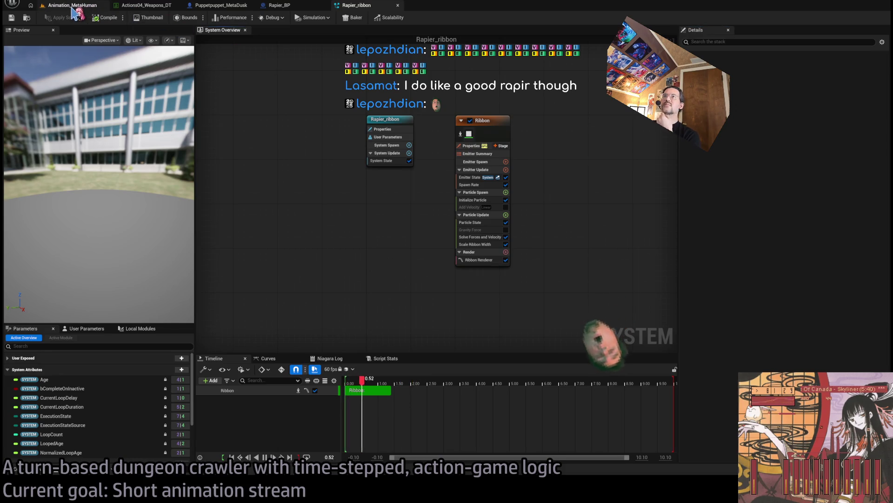
pyautogui.click(75, 9)
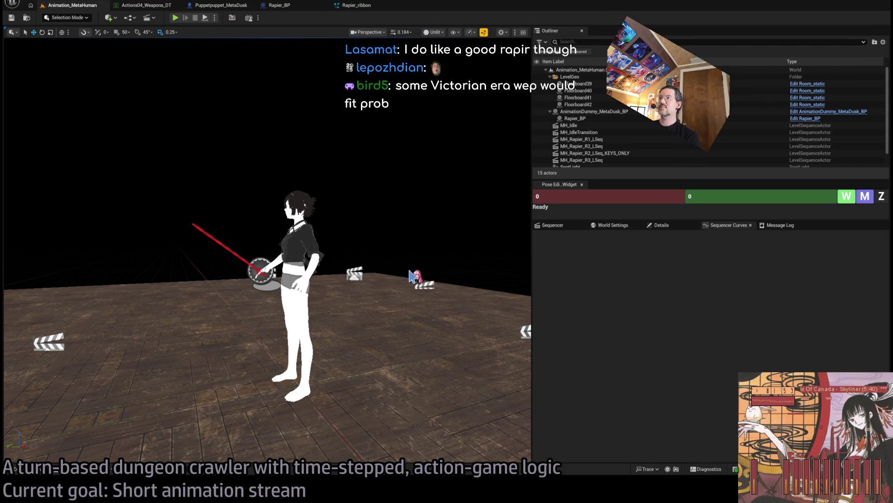
# Step: Zoom toward the rapier-holding character and collapse AnimationDummy_MetaDusk_BP in the Outliner
pyautogui.scroll(5, 409, 276)
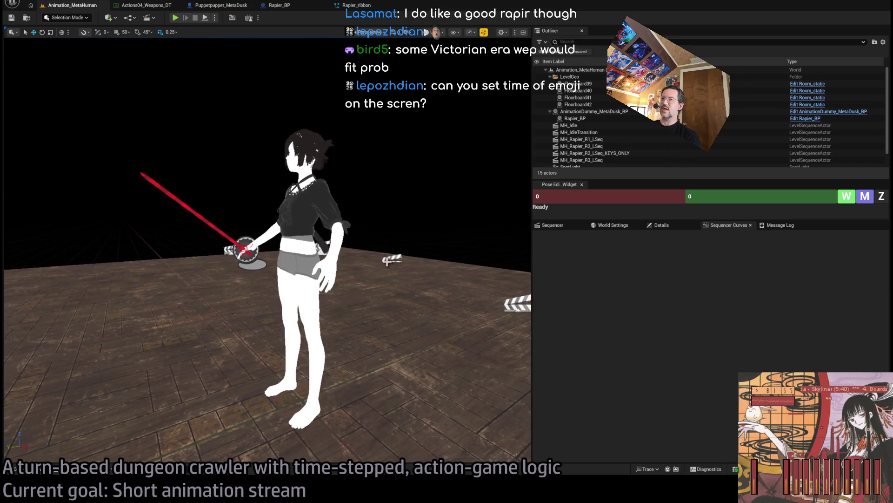
pyautogui.click(550, 112)
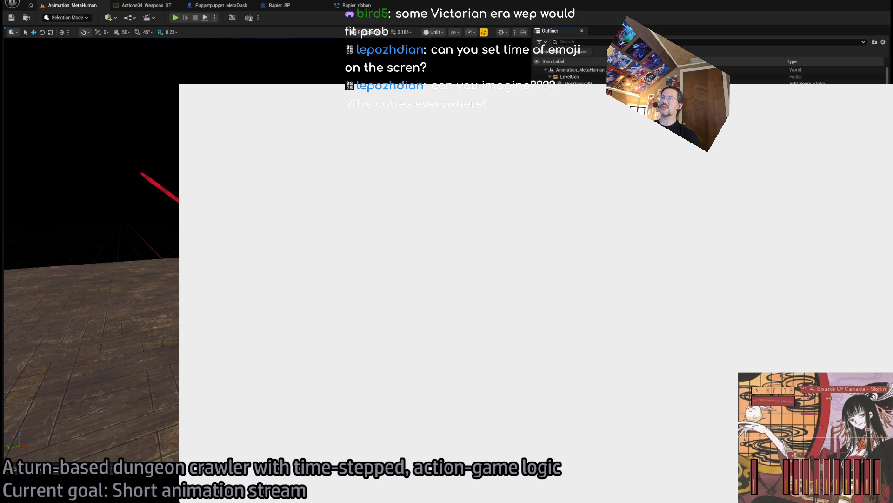
# Step: Switch to the browser and load the RWBY Myrtenaster rapier build video in a new tab
pyautogui.hotkey('alt', 'Tab')
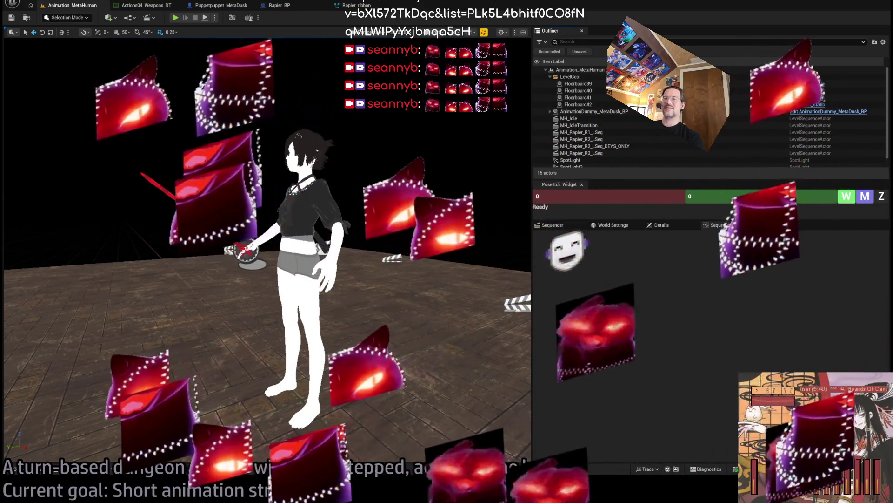
pyautogui.hotkey('alt', 'Tab')
pyautogui.hotkey('ctrl', 't')
pyautogui.hotkey('ctrl', 'v')
pyautogui.press('Return')
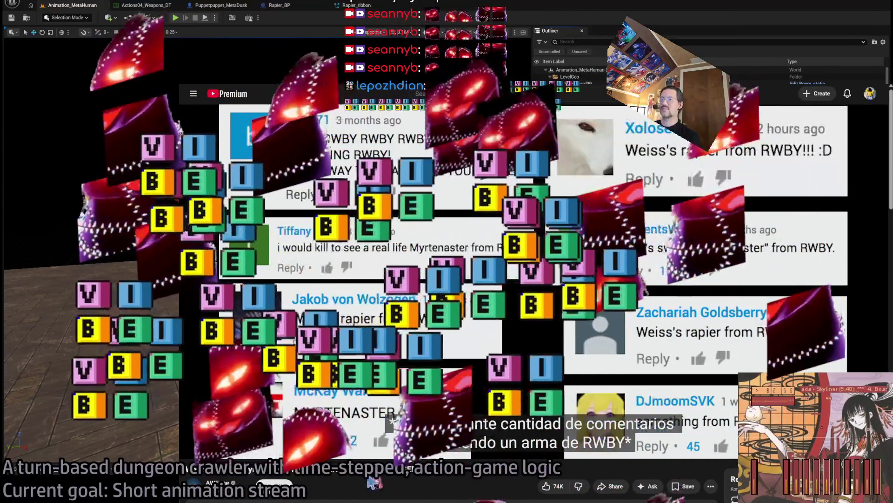
# Step: Watch the video while glancing at comments, then pause it and start a new tab
pyautogui.scroll(-3, 228, 410)
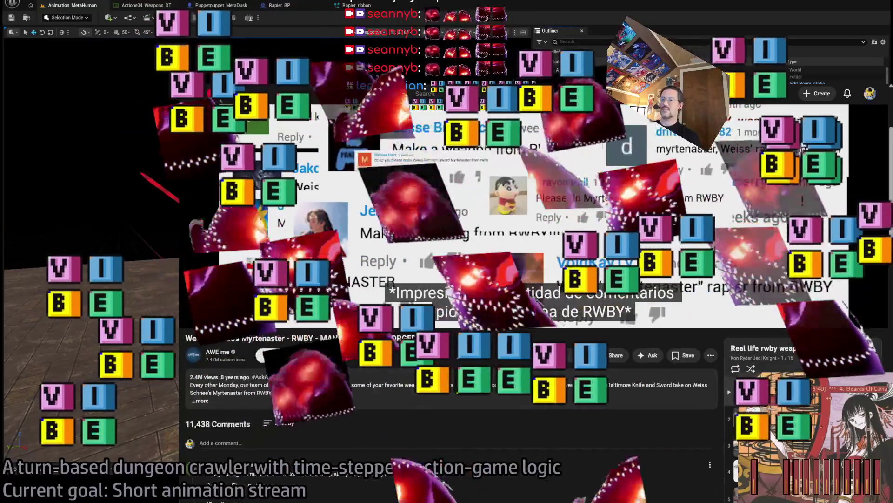
pyautogui.scroll(3, 228, 410)
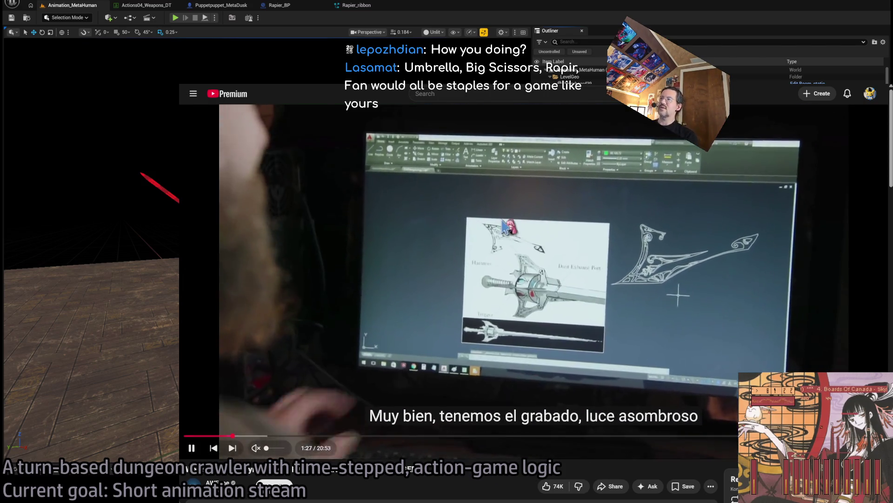
pyautogui.press('space')
pyautogui.hotkey('ctrl', 't')
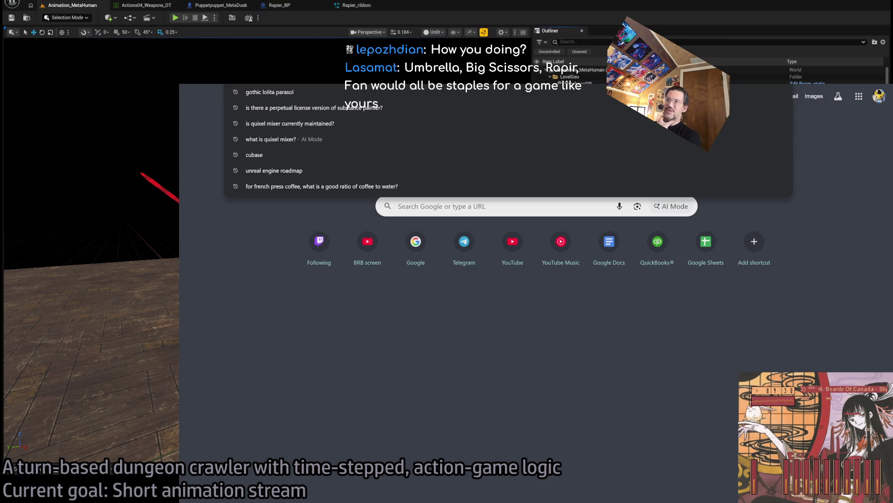
# Step: Search Google Images for 'wa-lolita fashion'
pyautogui.write('wau')
pyautogui.press('BackSpace')
pyautogui.write('-lalolita')
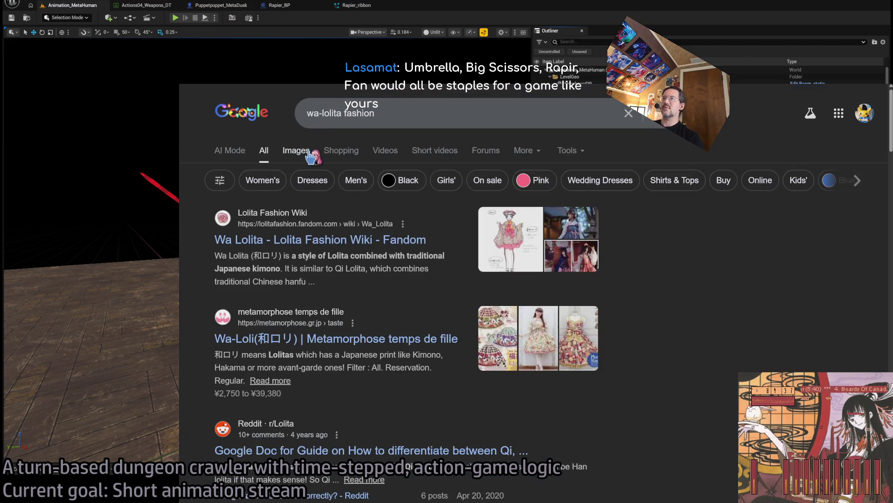
pyautogui.click(306, 152)
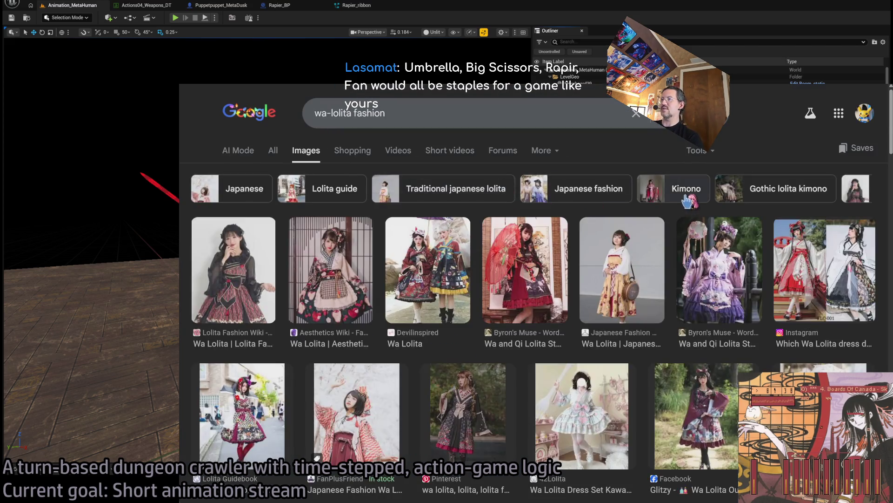
# Step: Enlarge the page, browse the wa-lolita image results, then return to the rapier video tab
pyautogui.hotkey('ctrl', '+')
pyautogui.hotkey('ctrl', '+')
pyautogui.hotkey('ctrl', '+')
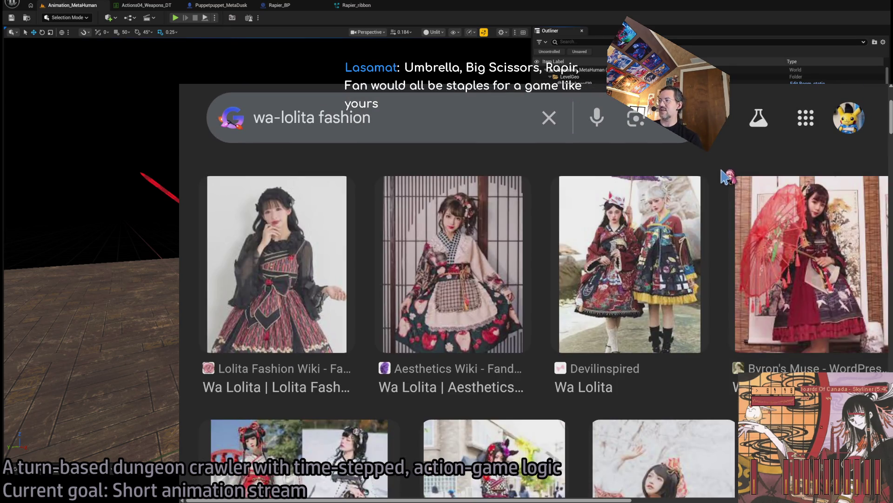
pyautogui.scroll(-4, 726, 177)
pyautogui.scroll(-1, 727, 174)
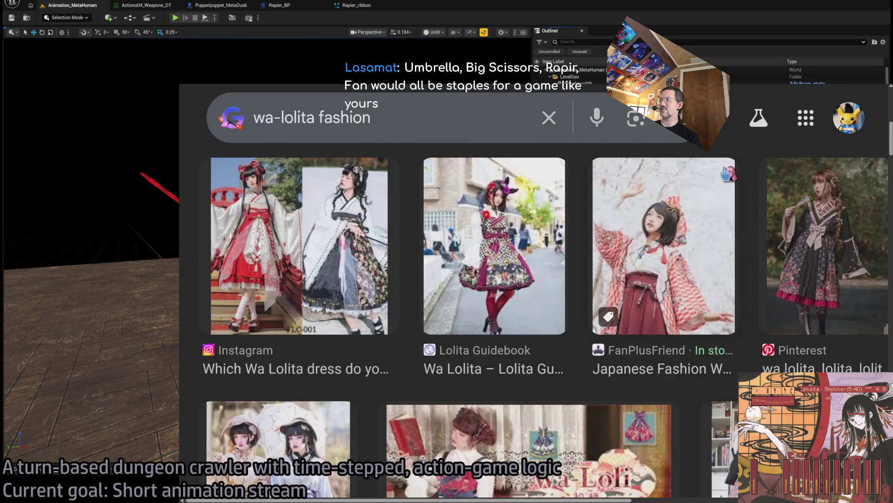
pyautogui.scroll(-2, 745, 181)
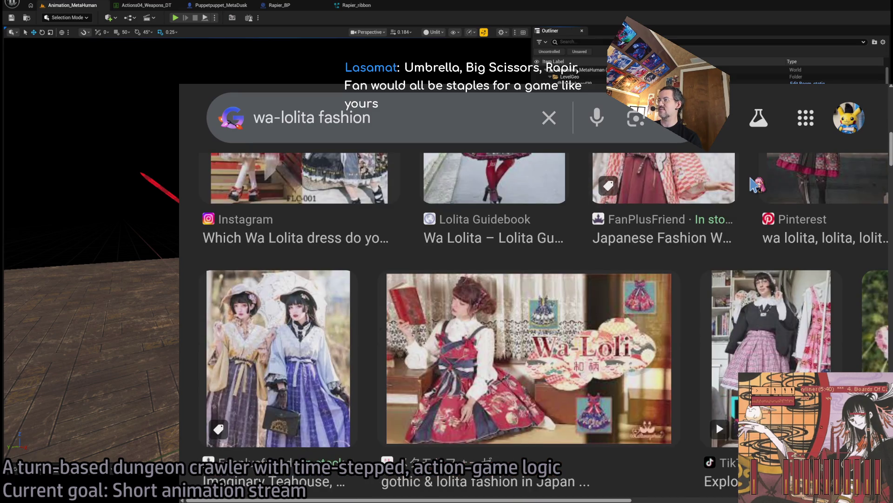
pyautogui.scroll(-1, 749, 186)
pyautogui.scroll(-3, 707, 205)
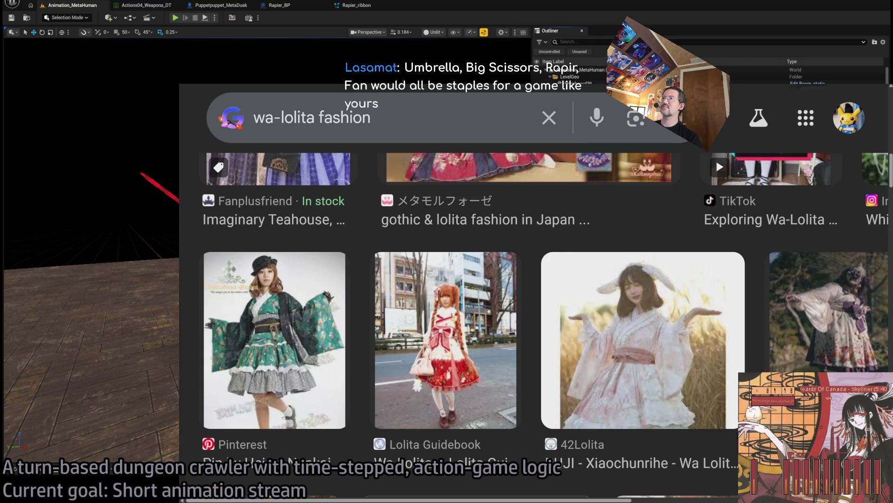
pyautogui.hotkey('ctrl', 'Tab')
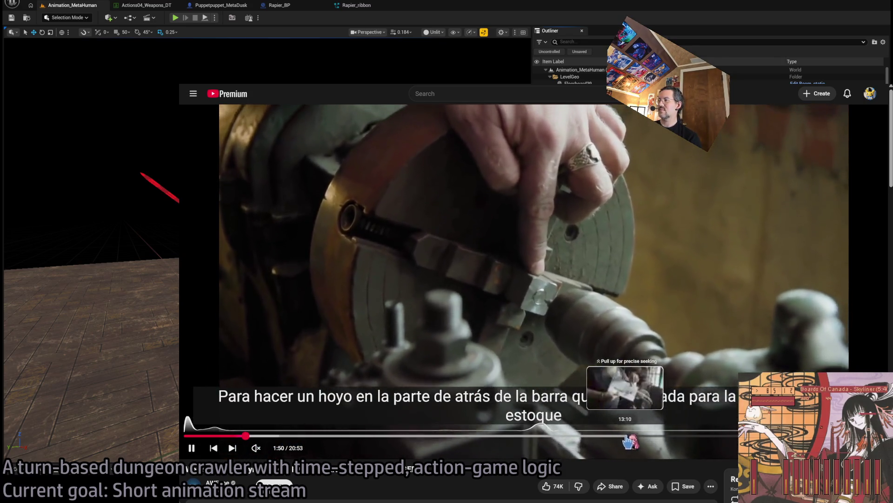
pyautogui.click(703, 436)
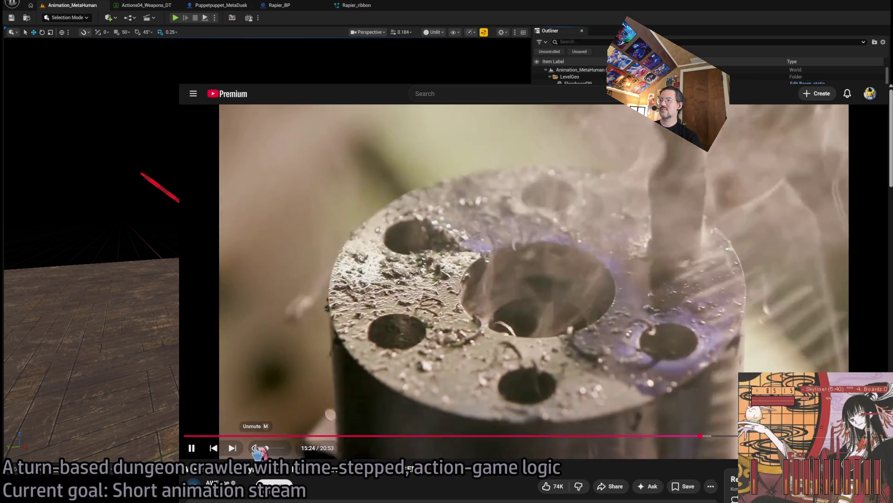
pyautogui.click(280, 447)
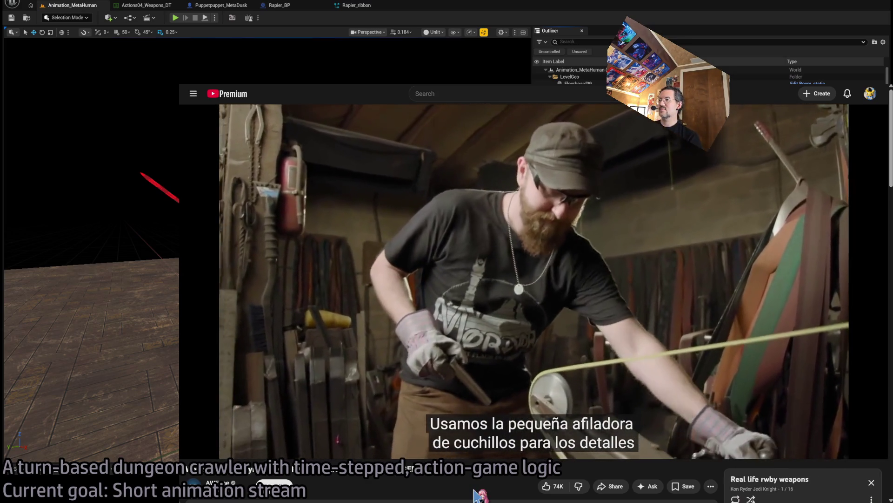
pyautogui.moveTo(748, 451)
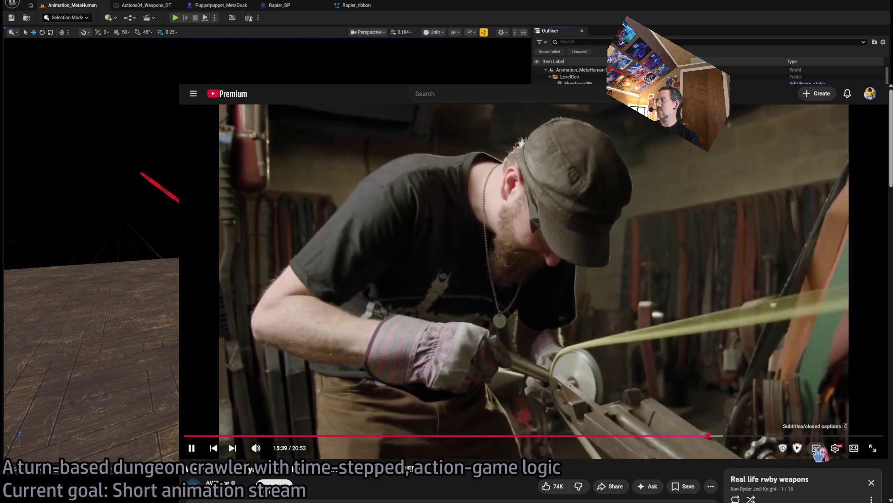
pyautogui.click(836, 449)
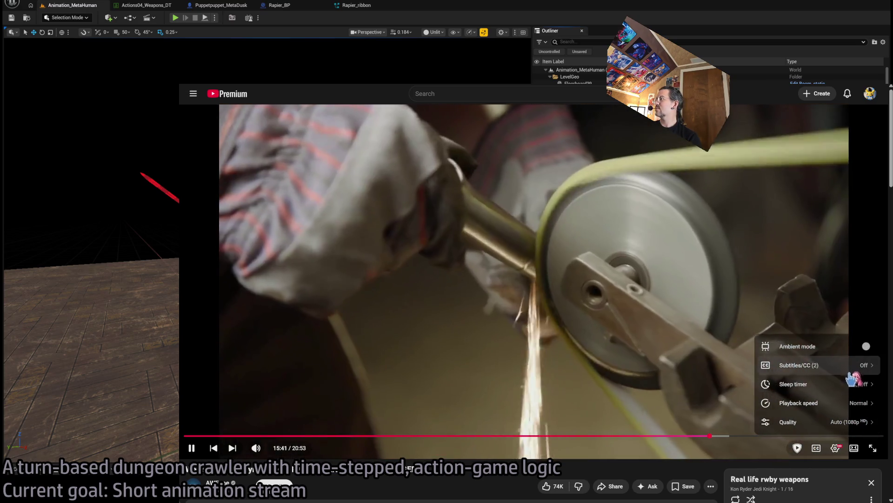
pyautogui.click(851, 370)
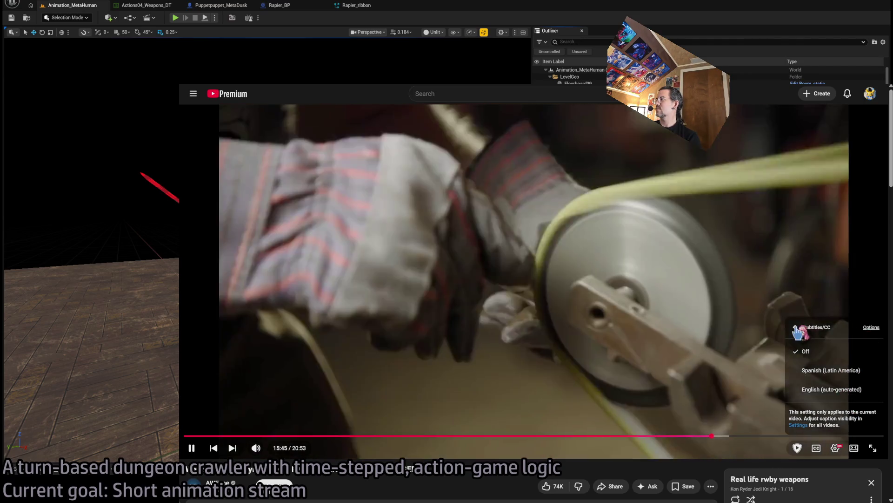
pyautogui.click(797, 330)
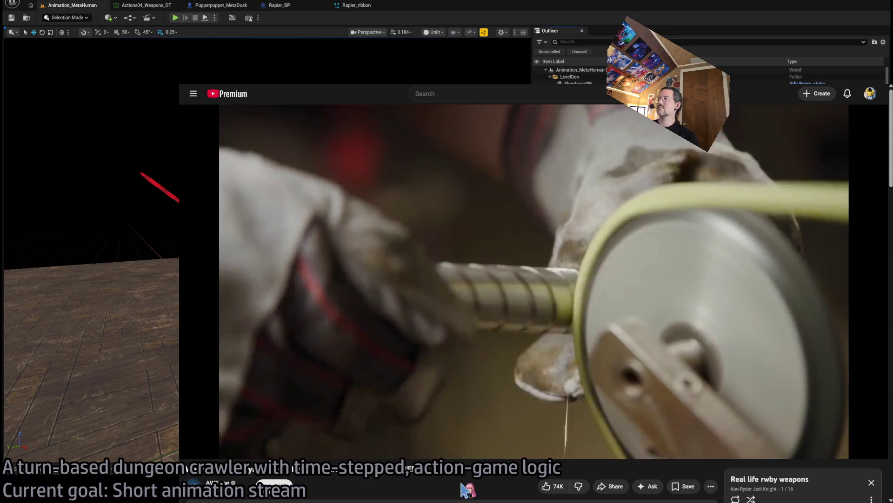
pyautogui.click(835, 448)
pyautogui.click(810, 420)
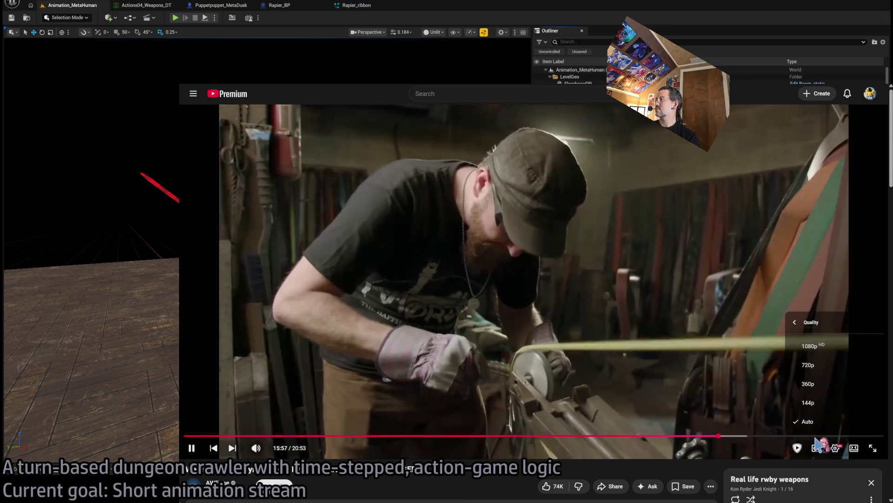
pyautogui.scroll(-2, 246, 489)
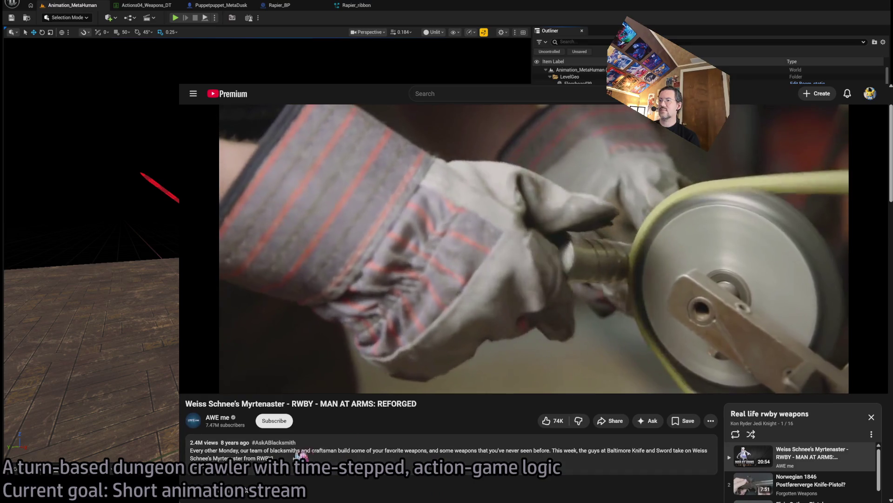
# Step: Skip the Myrtenaster forging video to about 16:01, then 18:27, and let it play out
pyautogui.scroll(2, 724, 428)
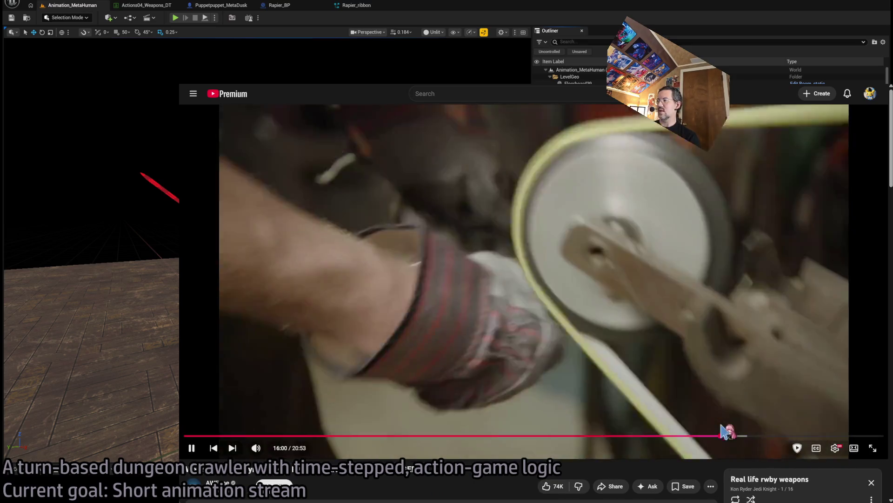
pyautogui.moveTo(720, 436); pyautogui.dragTo(743, 439)
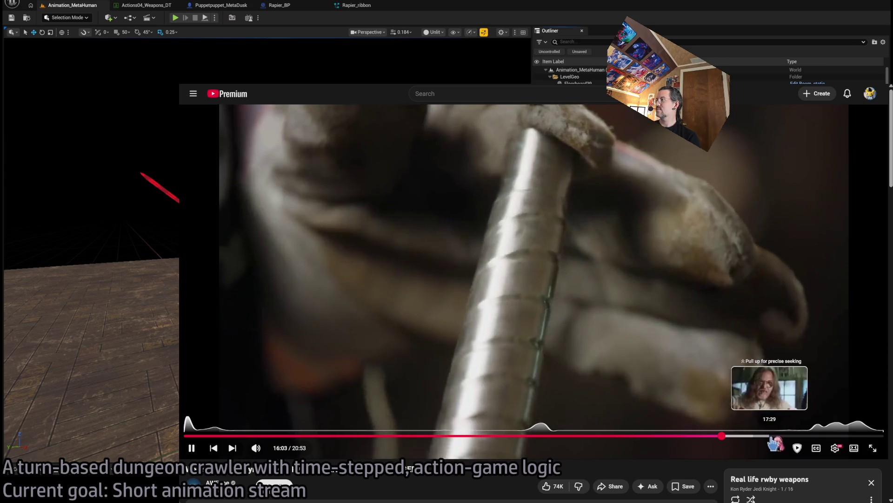
pyautogui.click(804, 435)
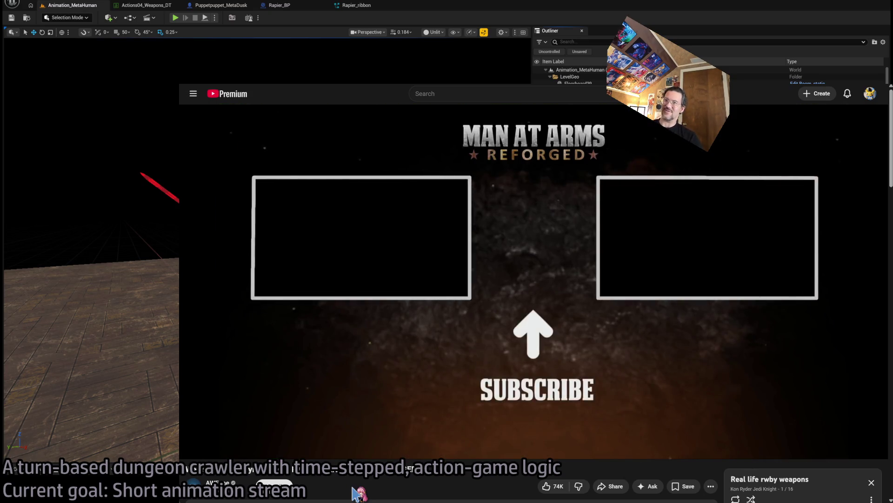
# Step: Switch to the wa-lolita image tab, close it to reveal the editor, then bring the browser back
pyautogui.hotkey('ctrl', 'Tab')
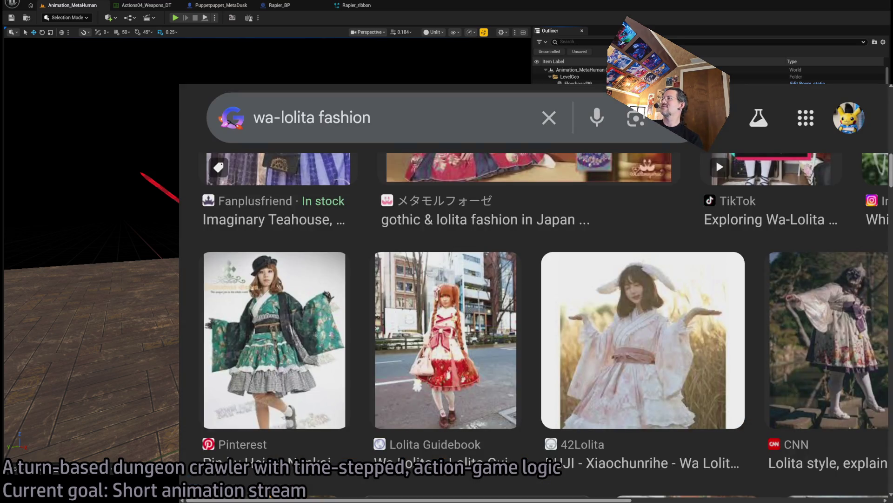
pyautogui.hotkey('ctrl', 'w')
pyautogui.hotkey('ctrl', 'w')
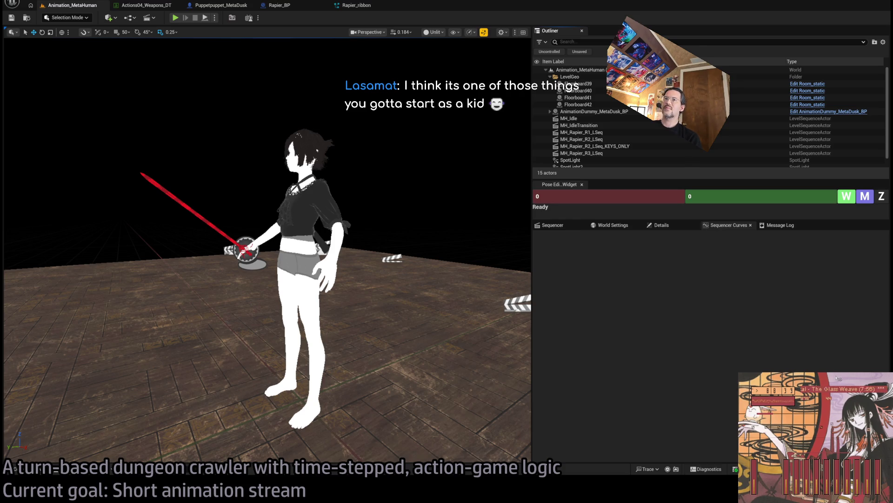
pyautogui.hotkey('alt', 'Tab')
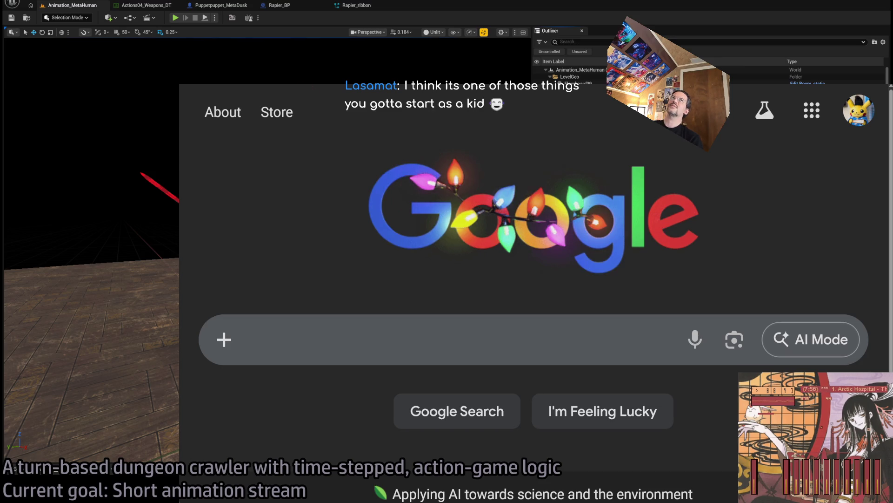
# Step: Reset page zoom and search Google for a Taiwanese CG action anime series from 10-15 years ago
pyautogui.hotkey('ctrl', '0')
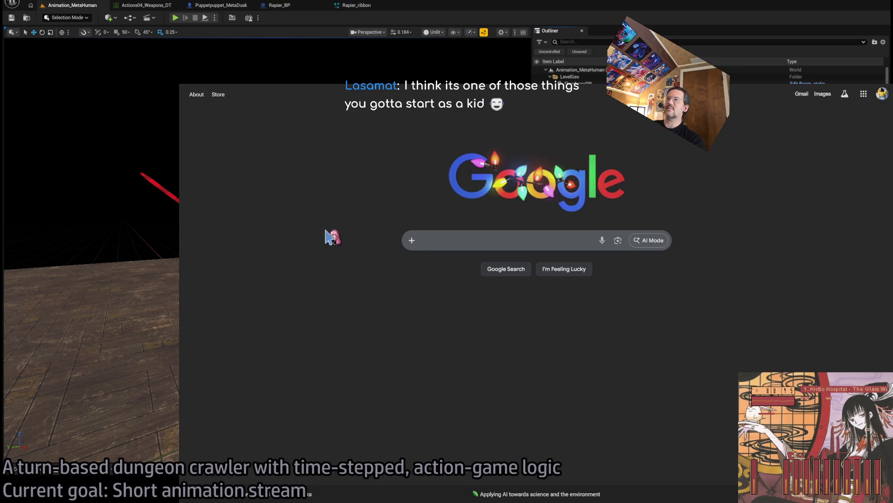
pyautogui.click(524, 241)
pyautogui.write('is ')
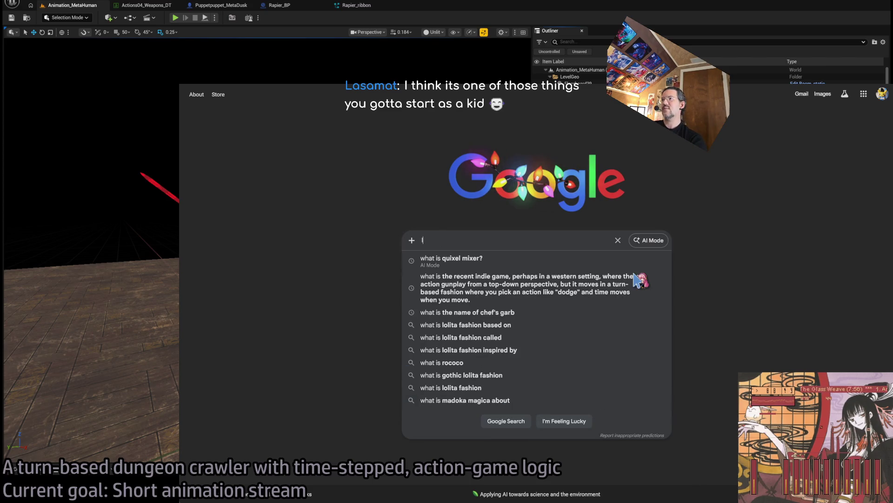
pyautogui.write(' am trying to remember a taiwanese anime')
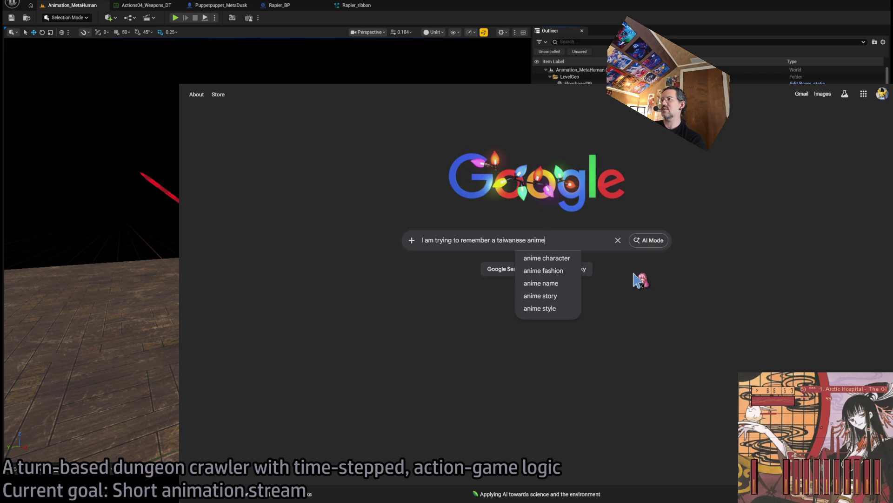
pyautogui.press('BackSpace')
pyautogui.press('BackSpace')
pyautogui.press('BackSpace')
pyautogui.write('CG anim')
pyautogui.press('BackSpace')
pyautogui.press('BackSpace')
pyautogui.press('BackSpace')
pyautogui.write('action anime series fr')
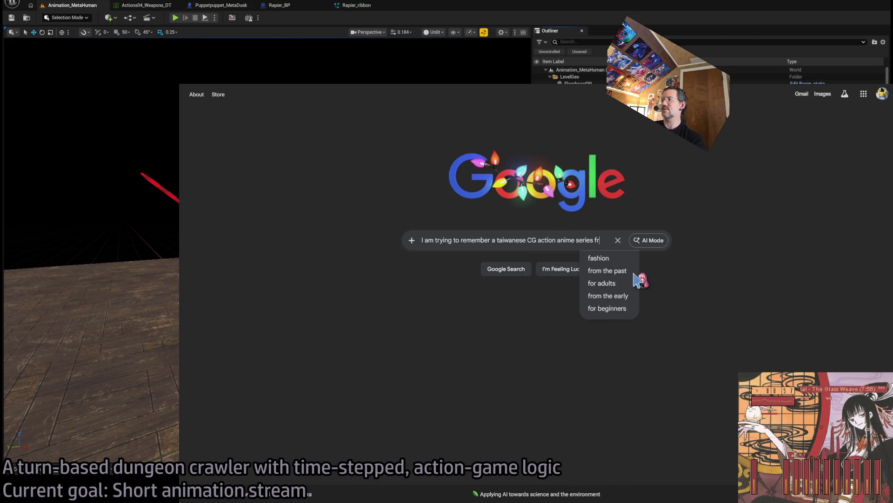
pyautogui.write('om maybe 10')
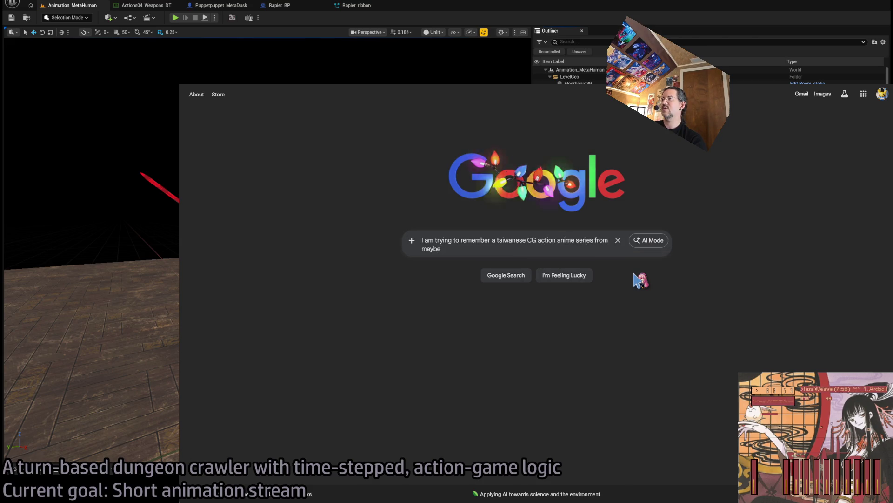
pyautogui.write('-15 years ago. ')
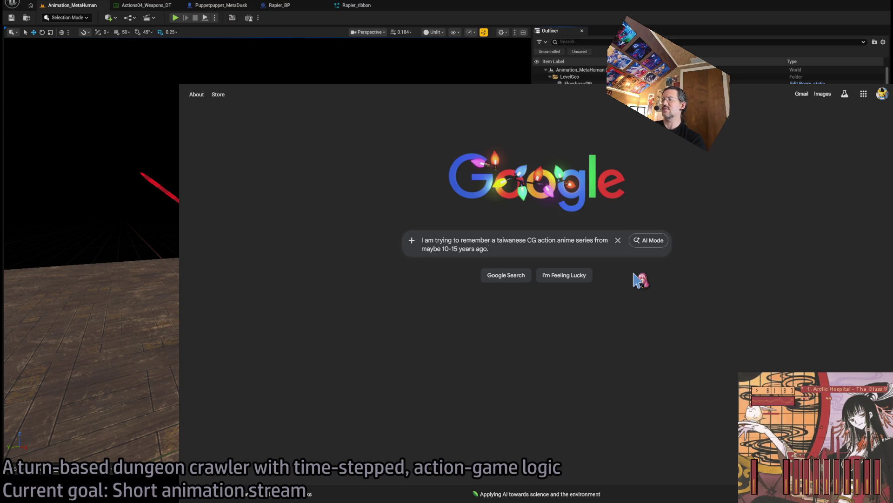
pyautogui.write('Can y')
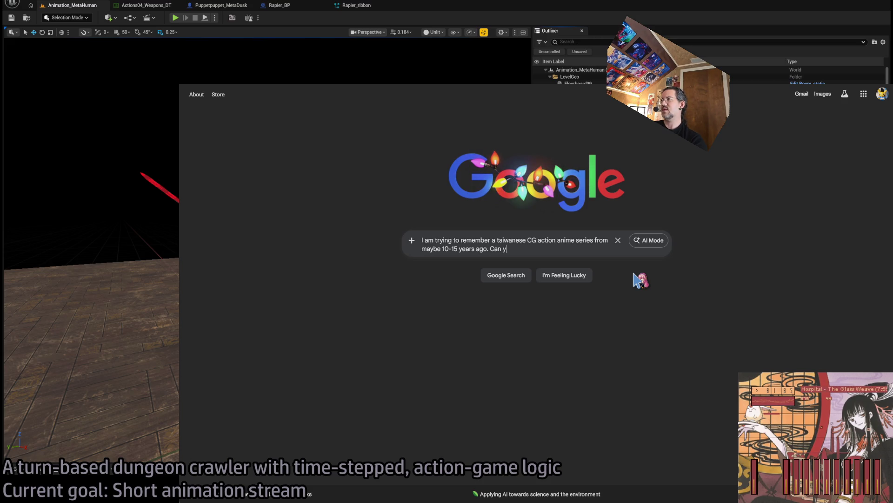
pyautogui.write('ou tell me whwat')
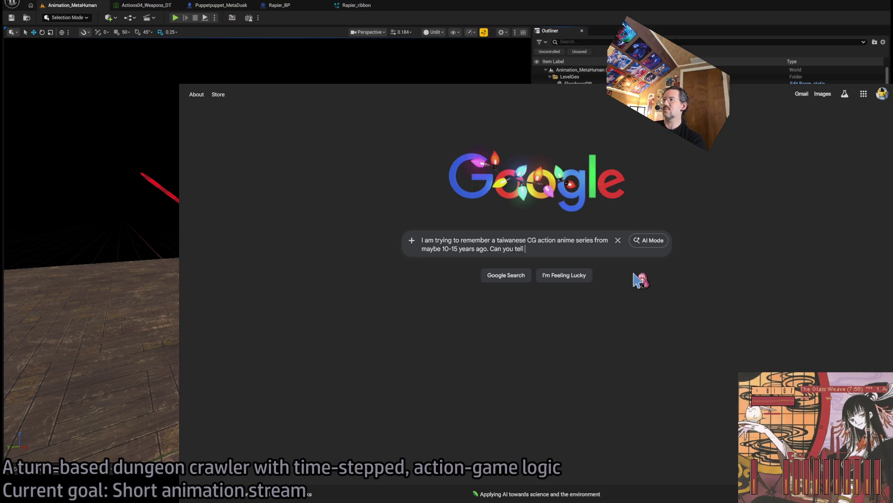
pyautogui.press('BackSpace')
pyautogui.press('BackSpace')
pyautogui.press('BackSpace')
pyautogui.write('at it is')
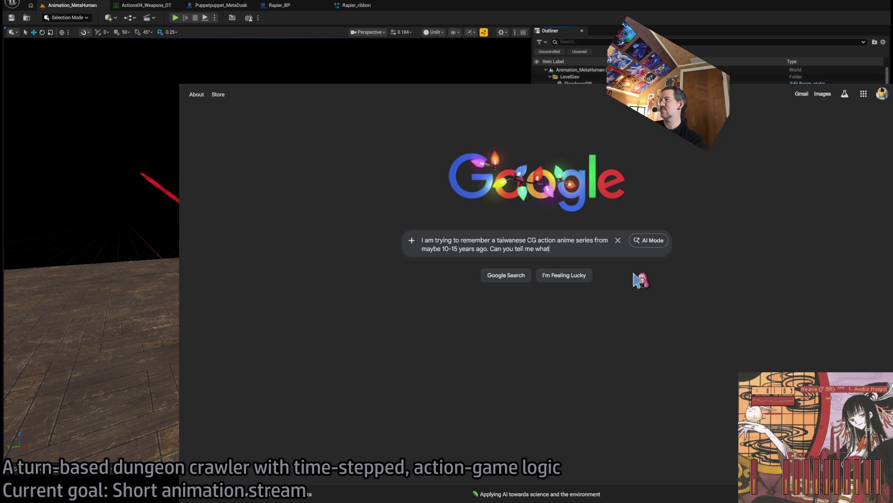
pyautogui.press('Return')
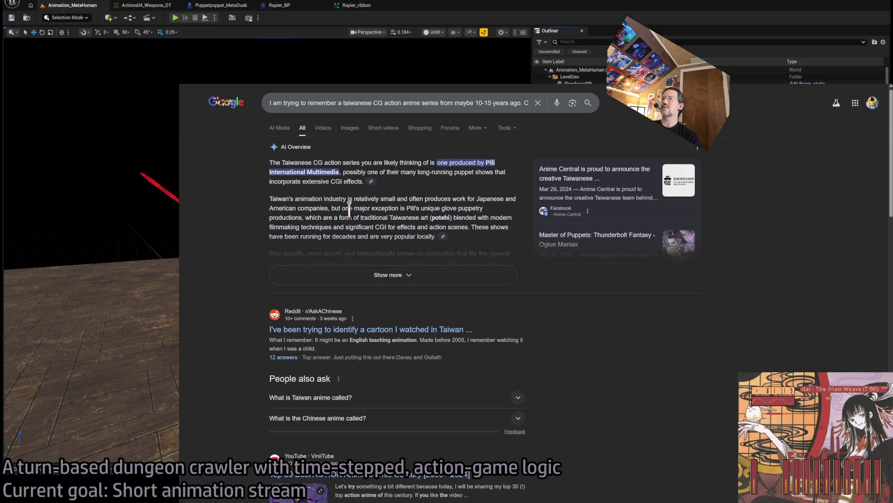
# Step: Expand the AI Overview naming Pili and Thunderbolt Fantasy, scroll the results, then select the query text
pyautogui.click(394, 275)
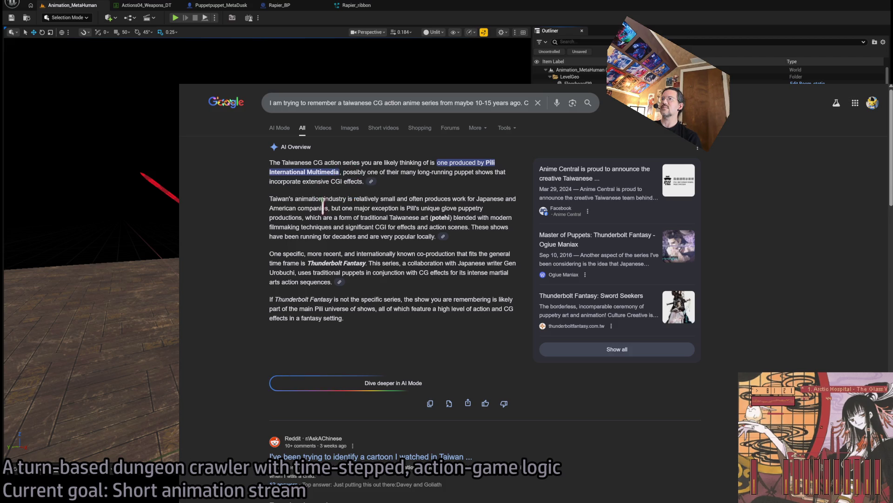
pyautogui.scroll(-3, 303, 305)
pyautogui.scroll(3, 288, 307)
pyautogui.scroll(-4, 279, 307)
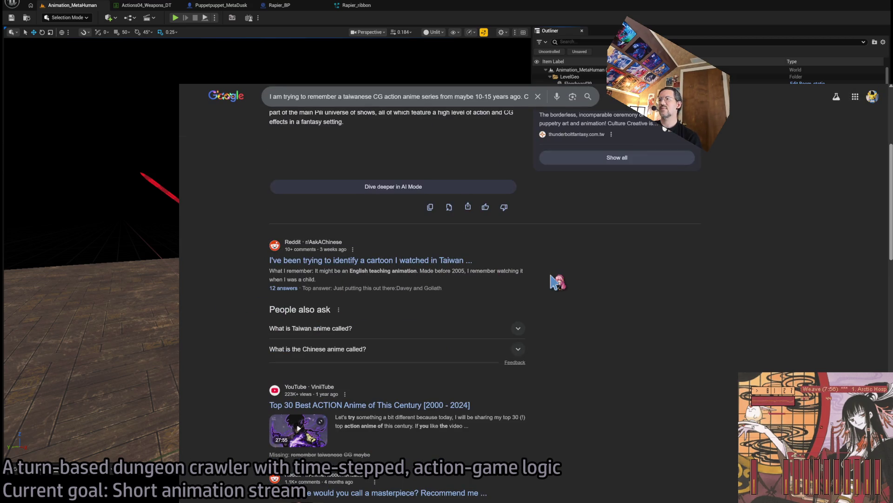
pyautogui.scroll(-4, 584, 276)
pyautogui.scroll(-5, 587, 276)
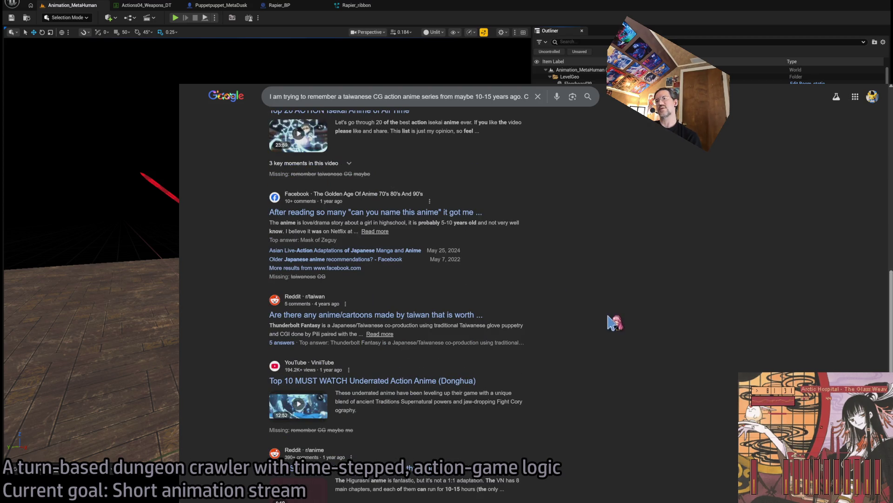
pyautogui.scroll(-5, 573, 350)
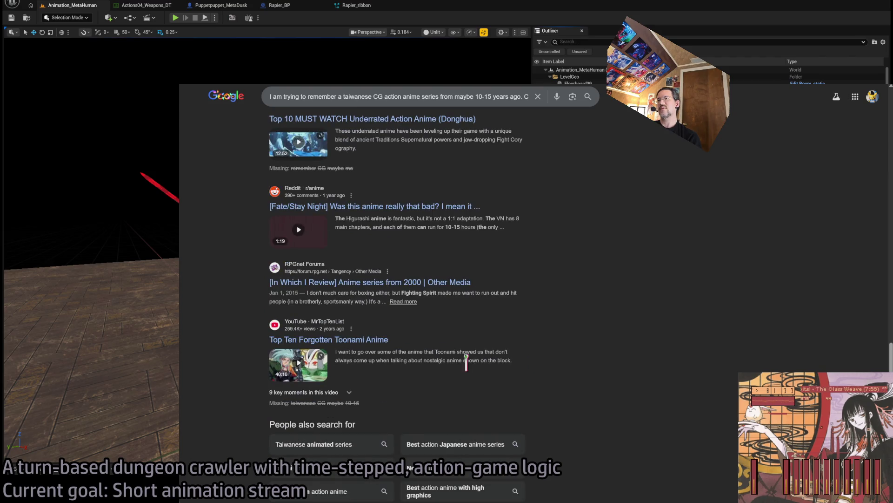
pyautogui.scroll(15, 466, 360)
pyautogui.moveTo(529, 96); pyautogui.dragTo(464, 103)
pyautogui.click(401, 101)
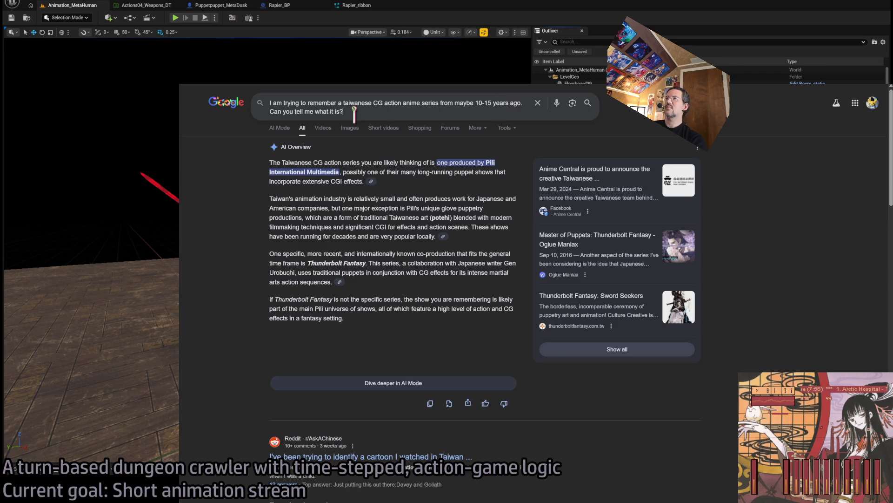
# Step: Append 'It's not Thunderbolt Fantasy.' to the question and search again
pyautogui.click(437, 112)
pyautogui.write("It's not Thunderbolt")
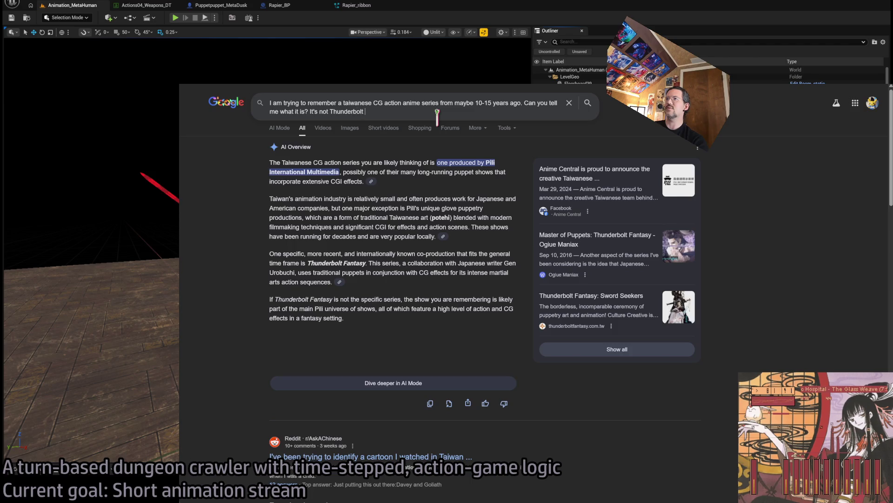
pyautogui.write('y')
pyautogui.press('Return')
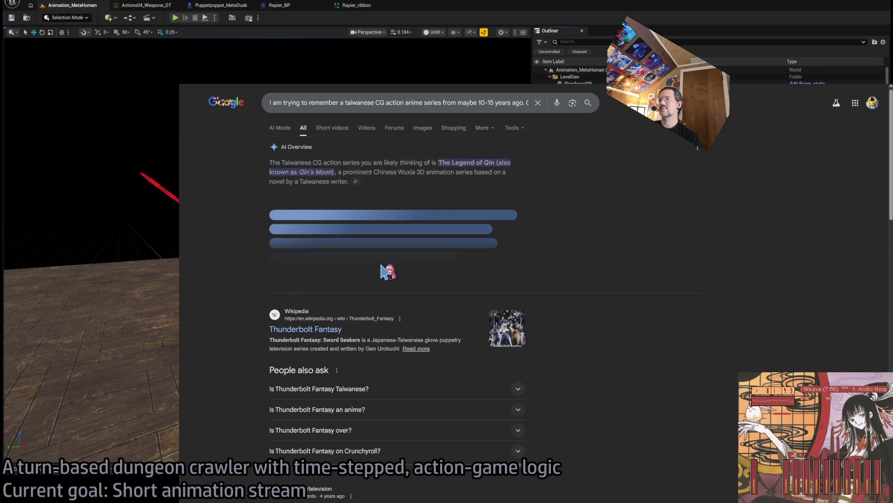
# Step: Expand the new AI Overview suggesting The Legend of Qin and Hero: 108, then clear the search box
pyautogui.click(326, 282)
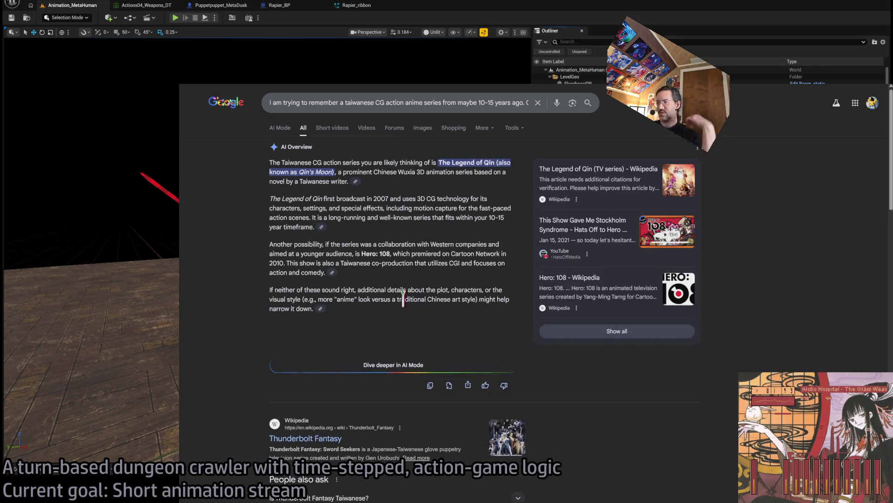
pyautogui.scroll(-3, 268, 270)
pyautogui.scroll(-7, 267, 270)
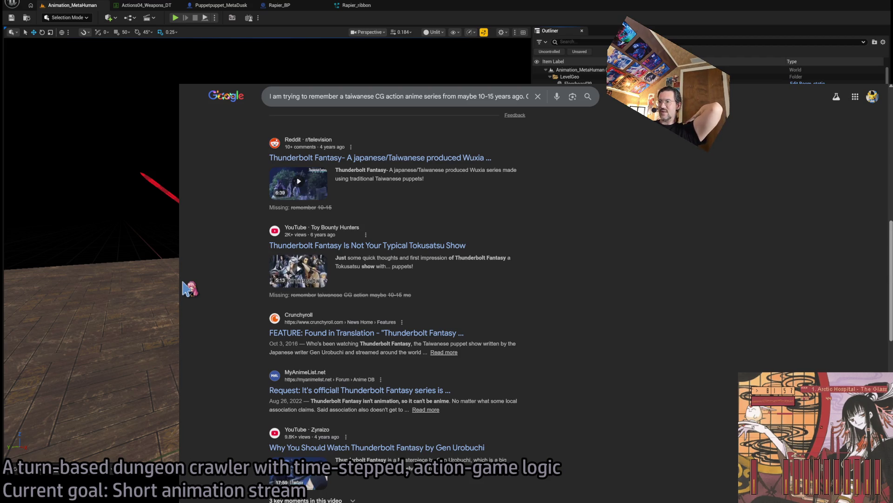
pyautogui.scroll(-7, 182, 282)
pyautogui.scroll(-3, 189, 288)
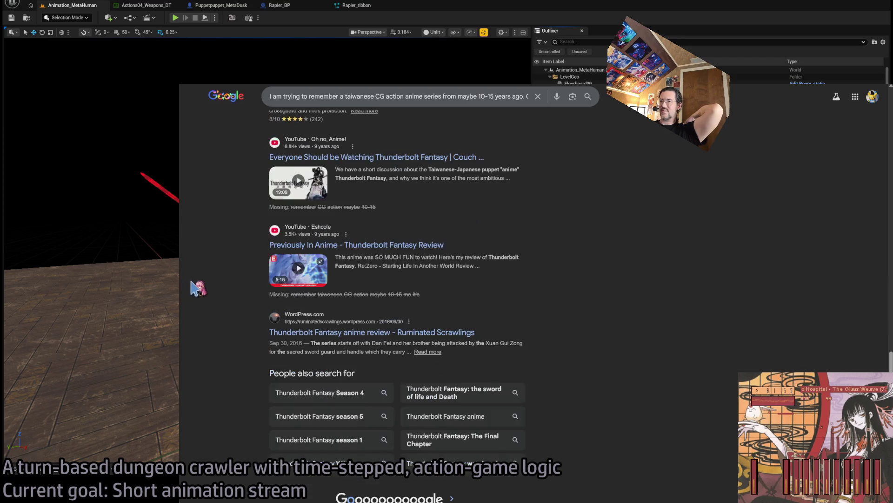
pyautogui.scroll(15, 570, 326)
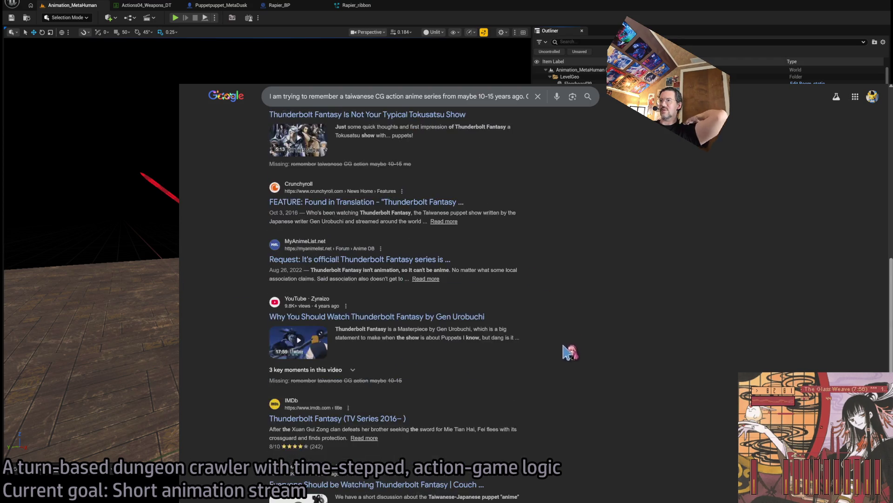
pyautogui.click(394, 102)
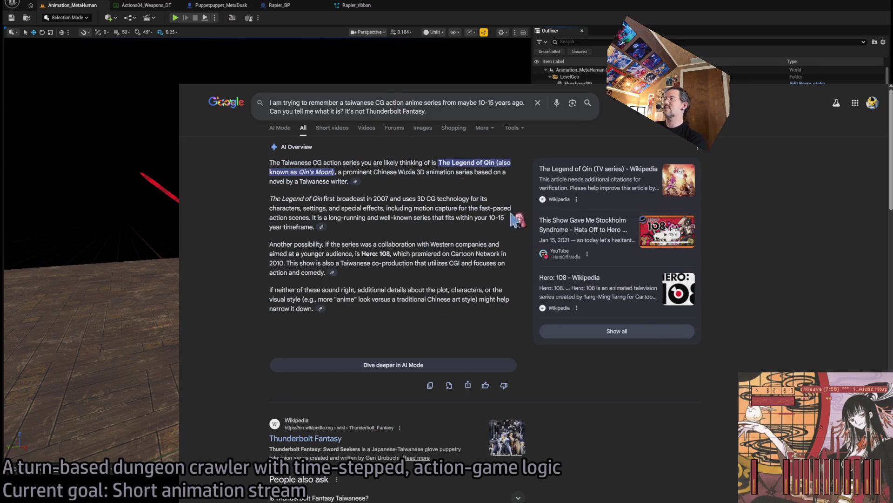
pyautogui.click(801, 333)
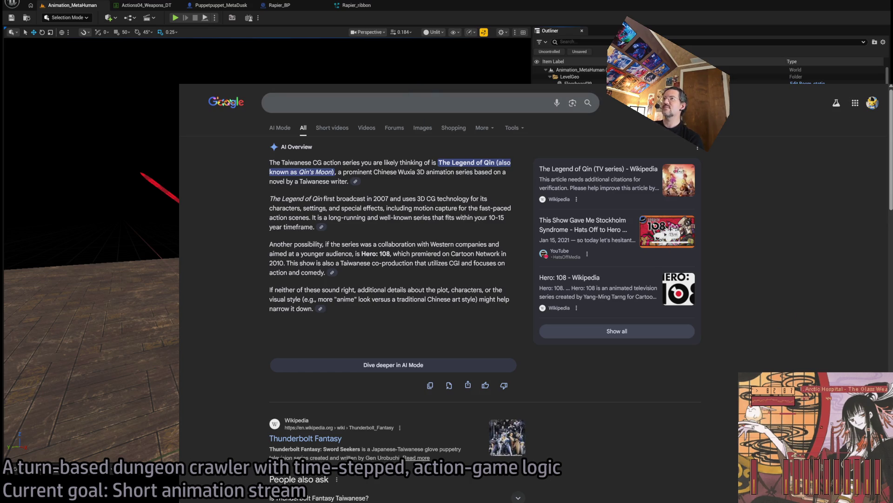
# Step: Search Google for a long description of parody shorts watched on YouTube 10-15 years ago
pyautogui.click(393, 101)
pyautogui.write('I sed')
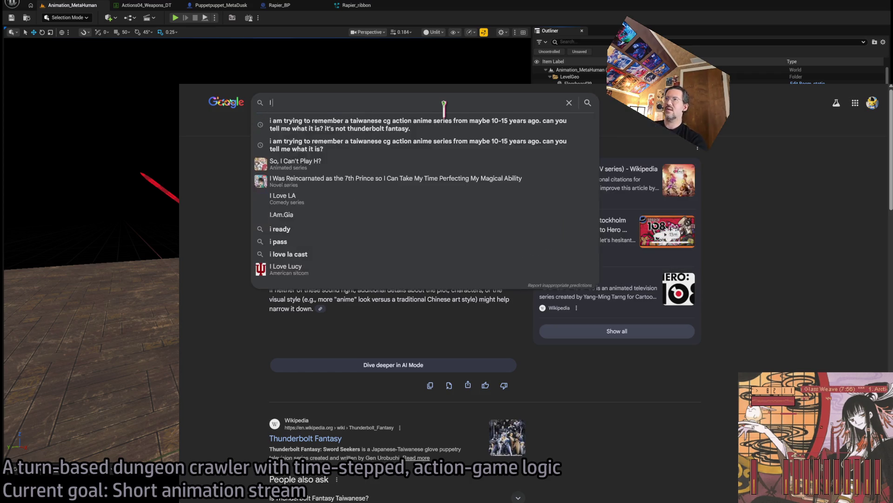
pyautogui.press('BackSpace')
pyautogui.press('BackSpace')
pyautogui.press('BackSpace')
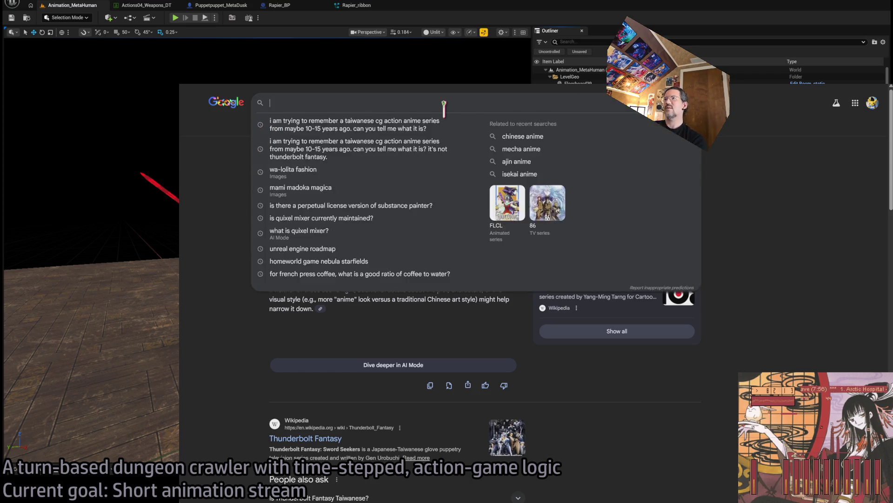
pyautogui.write('On YouTube, ')
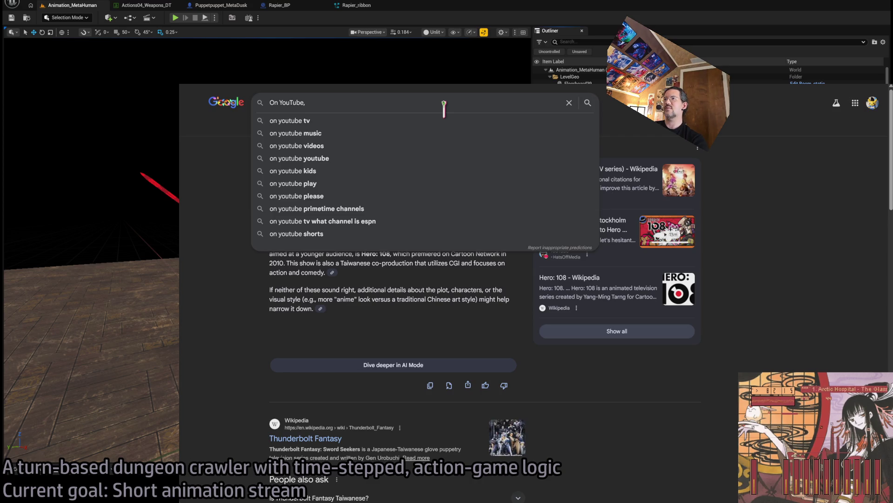
pyautogui.write('maybe 10')
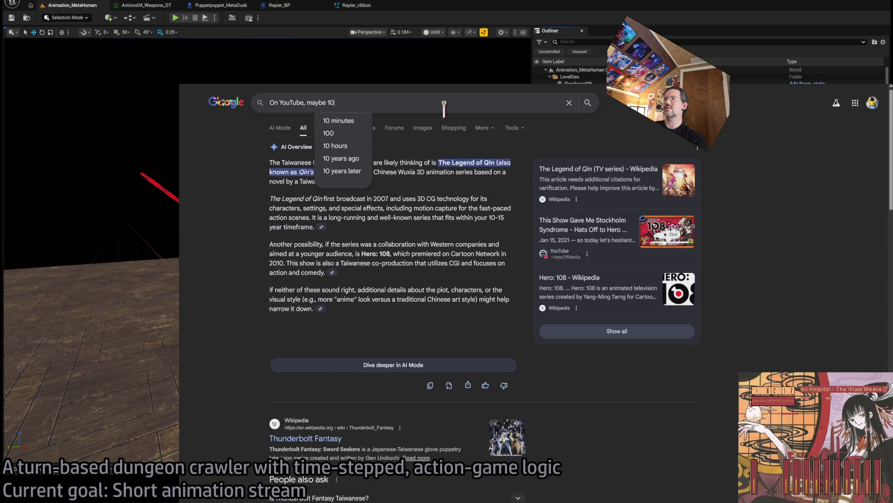
pyautogui.write('-15')
pyautogui.press('BackSpace')
pyautogui.press('BackSpace')
pyautogui.write('years ago.')
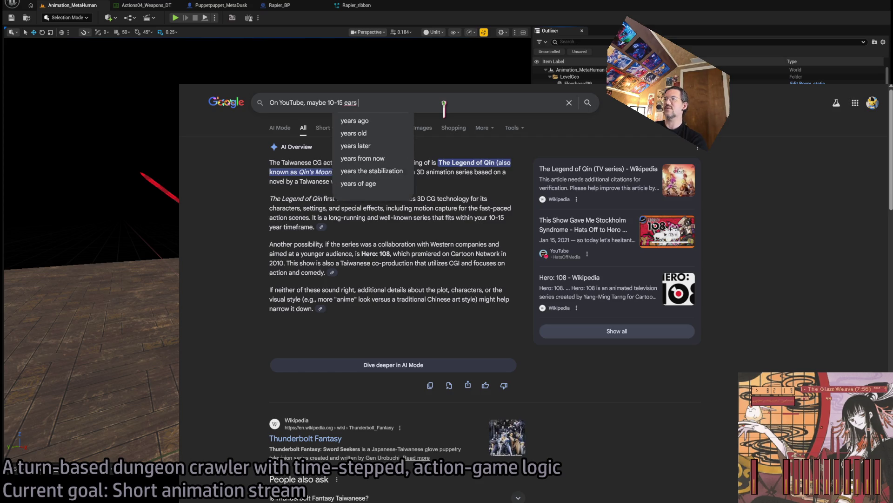
pyautogui.press('BackSpace')
pyautogui.write(', I used to watch o')
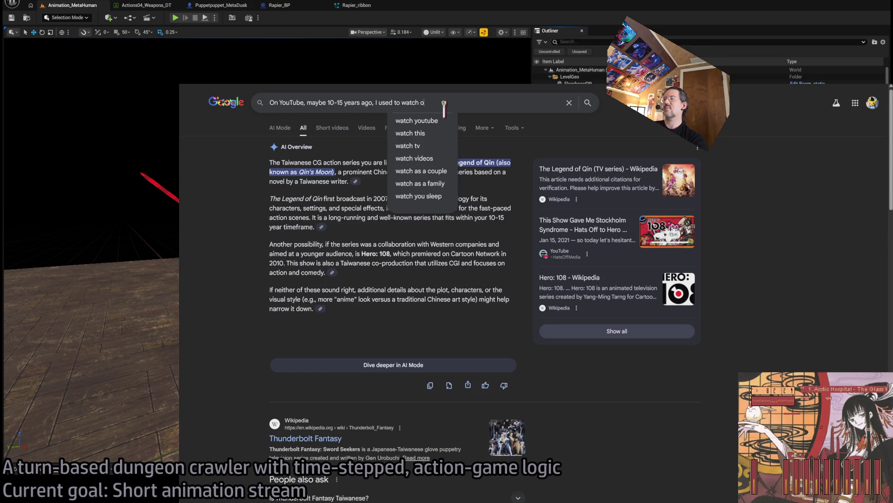
pyautogui.press('BackSpace')
pyautogui.write('some pa')
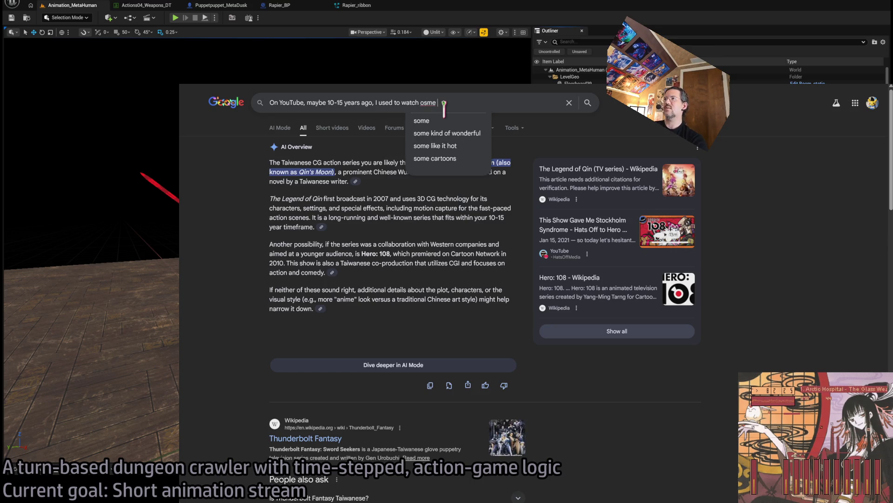
pyautogui.write('rody news shorts from, if I re')
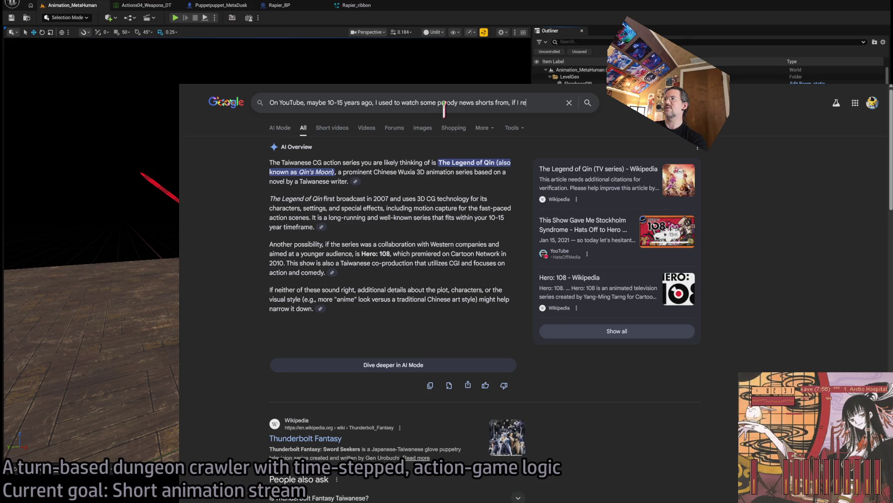
pyautogui.write('call correc')
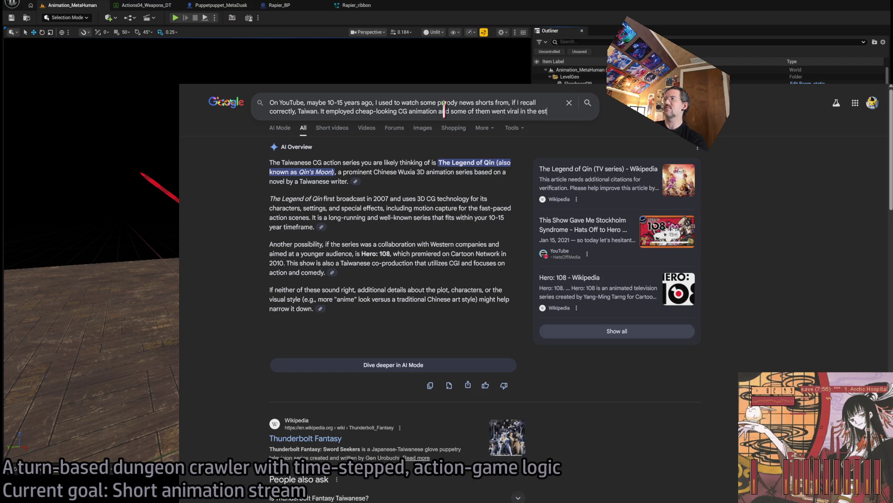
pyautogui.press('Return')
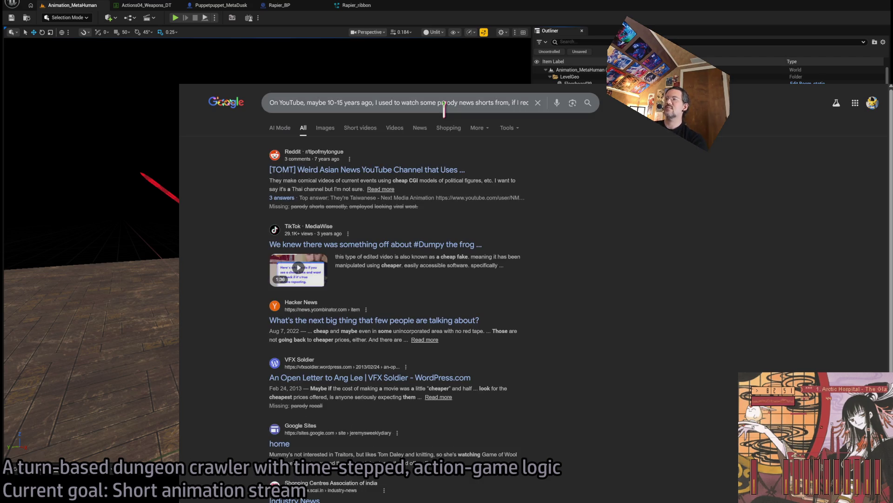
# Step: Replace the query with the pasted question and rerun the search
pyautogui.click(500, 102)
pyautogui.hotkey('ctrl', 'a')
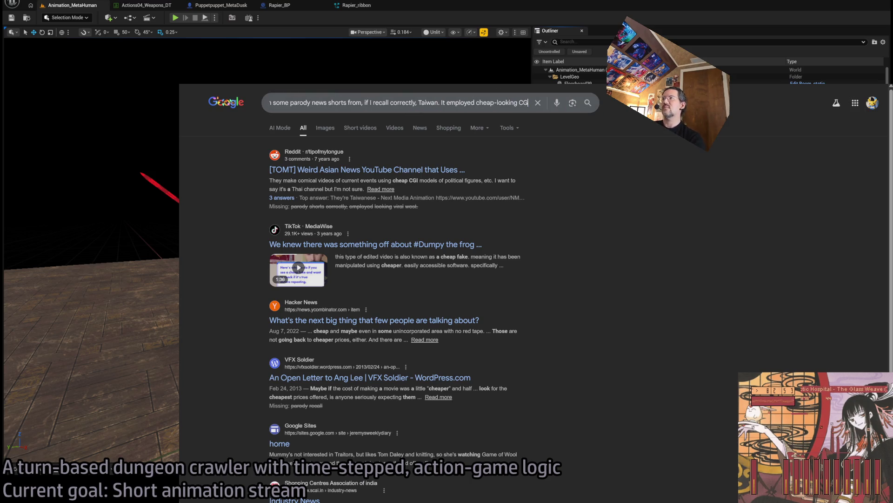
pyautogui.press('BackSpace')
pyautogui.write('On YouTube, maybe 10-15 years ago, I used to watch some parody news shorts from, if I recall correctly, Taiwan. It employed cheap-looking CG animation and some of them went viral in the west.')
pyautogui.write('C')
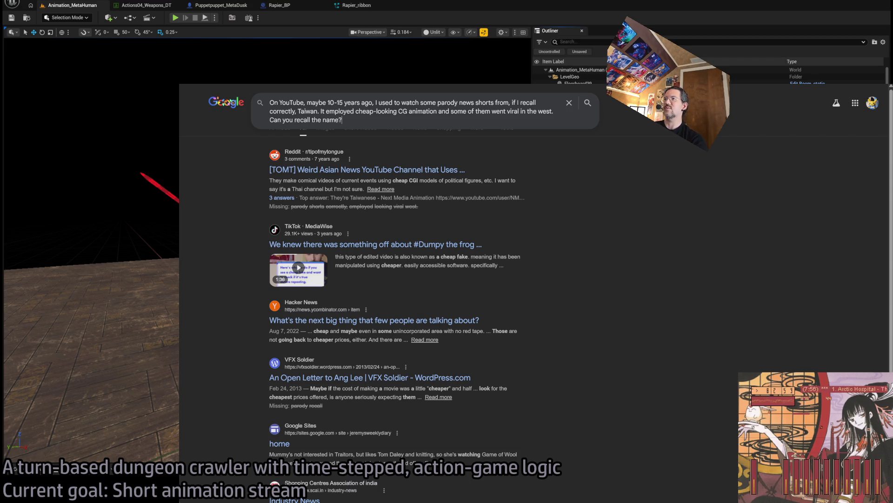
pyautogui.press('Return')
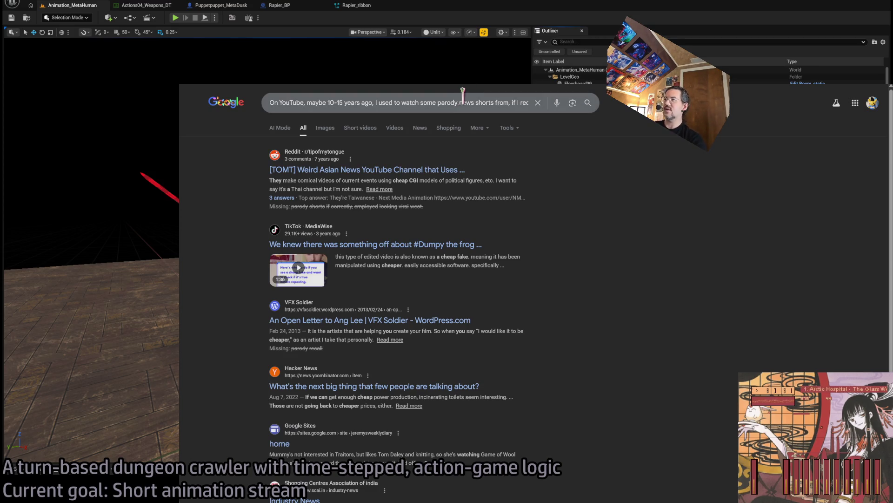
# Step: Clear the search box and go to Gemini from the address bar
pyautogui.click(452, 103)
pyautogui.hotkey('ctrl', 'a')
pyautogui.press('BackSpace')
pyautogui.hotkey('ctrl', 'l')
pyautogui.write('gemini')
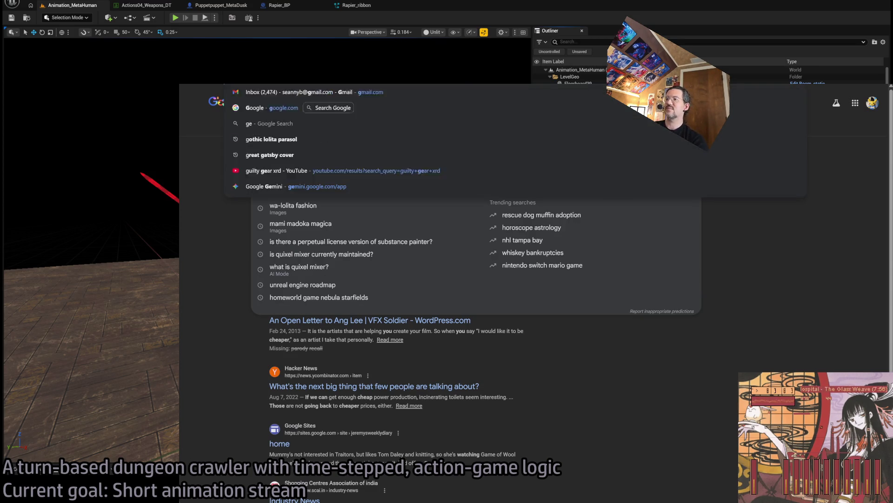
pyautogui.press('Return')
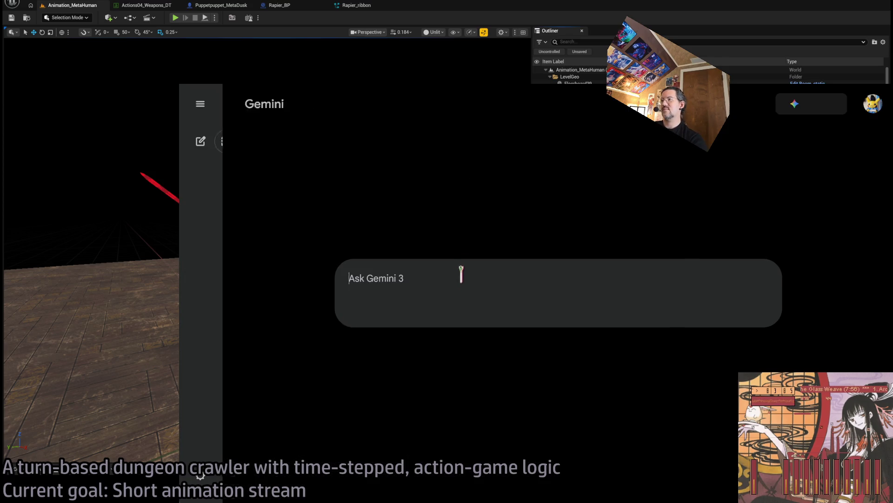
# Step: Send the copied question to Gemini and read through its answer
pyautogui.write('On YouTube, maybe 10-15 years ago, I used to watch some parody news shorts from, if I recall correctly, Taiwan. It employed cheap-looking CG animation and some of them went viral in the west. Can you recall the name?')
pyautogui.press('Return')
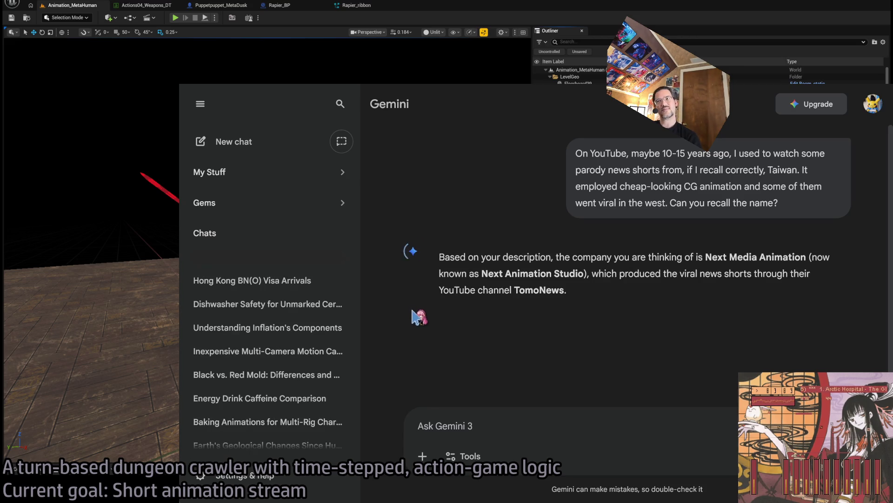
pyautogui.moveTo(719, 254); pyautogui.dragTo(439, 256)
pyautogui.click(596, 279)
pyautogui.scroll(-1, 596, 279)
pyautogui.scroll(-4, 595, 277)
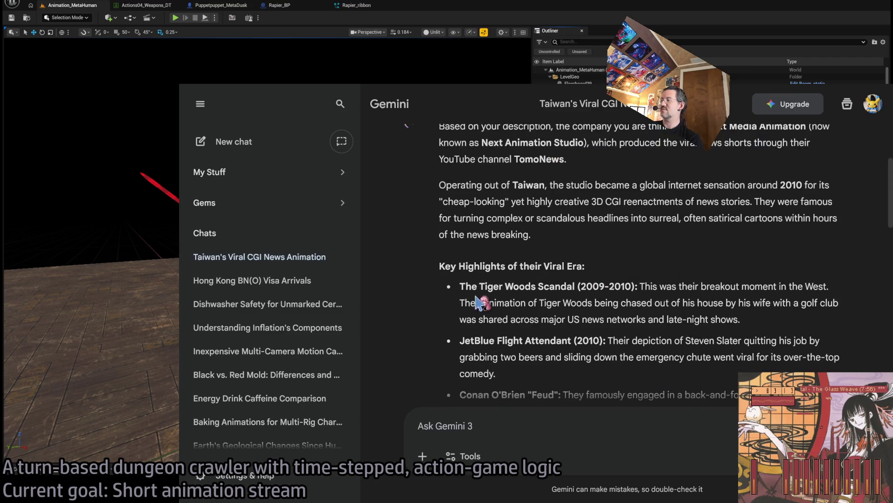
pyautogui.scroll(-8, 416, 320)
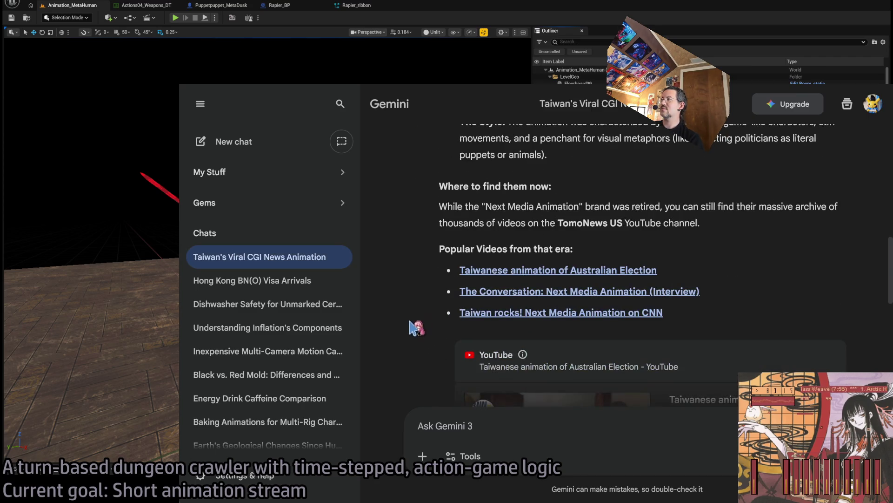
pyautogui.scroll(5, 417, 312)
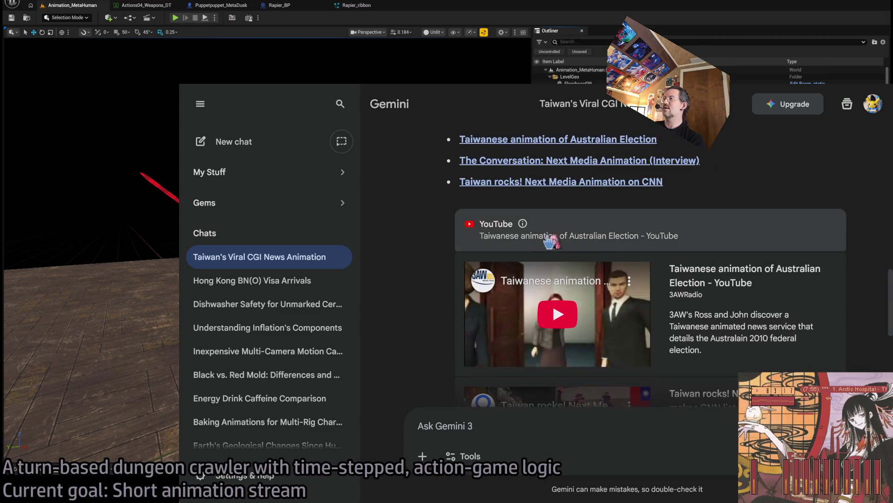
pyautogui.scroll(-5, 413, 311)
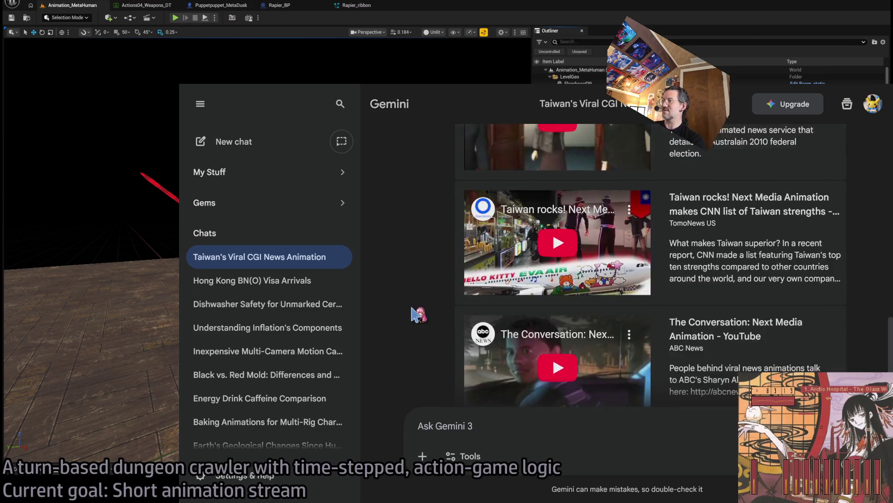
# Step: Ask Gemini a follow-up about their anime series
pyautogui.write('It')
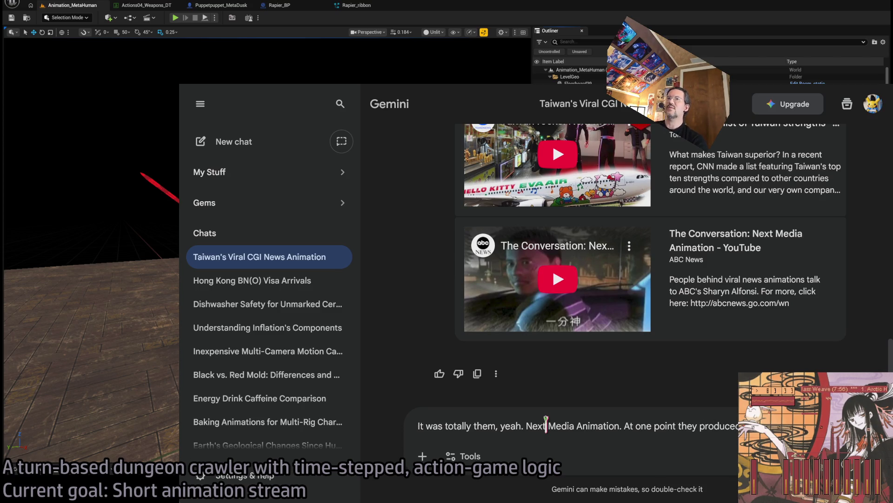
pyautogui.write('anime series; can')
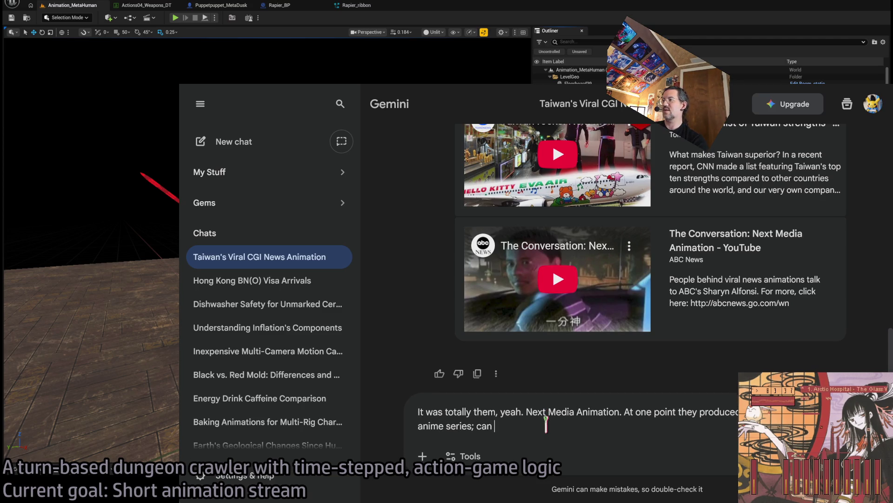
pyautogui.write('s?')
pyautogui.press('Return')
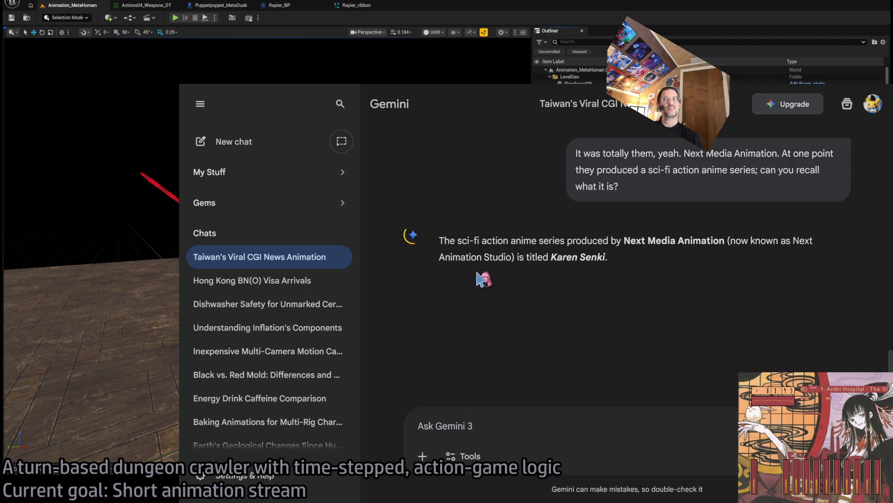
# Step: Copy the title 'Karen Senki' from the answer and search for it on YouTube
pyautogui.moveTo(551, 257); pyautogui.dragTo(605, 256)
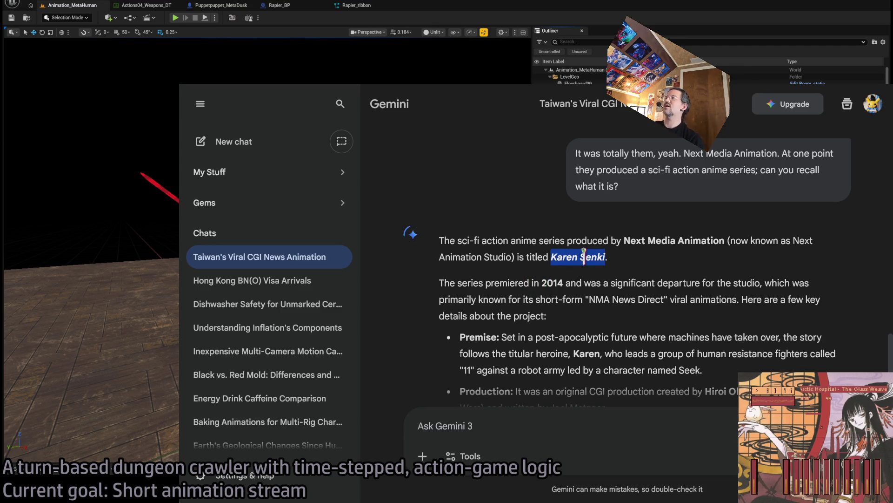
pyautogui.hotkey('ctrl', 'c')
pyautogui.hotkey('ctrl', 't')
pyautogui.press('Return')
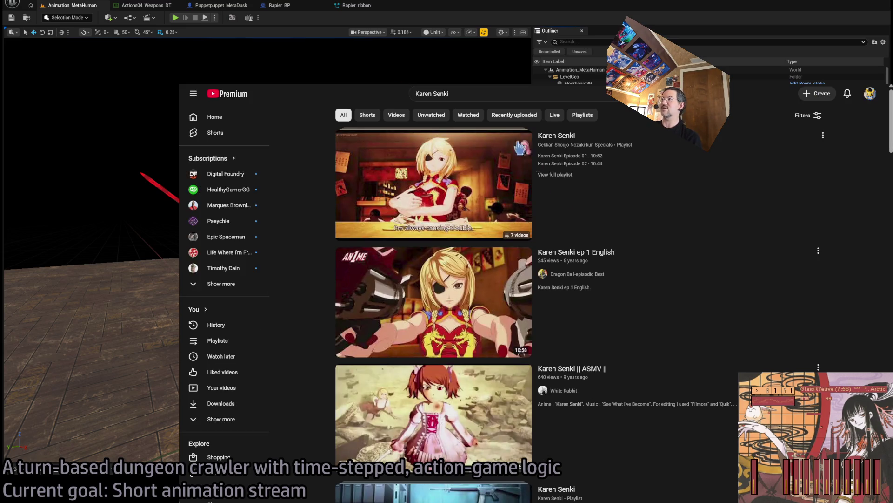
# Step: Sample the first Karen Senki video at 1:08, then play 'Karen Senki ep 1 English'
pyautogui.moveTo(519, 147)
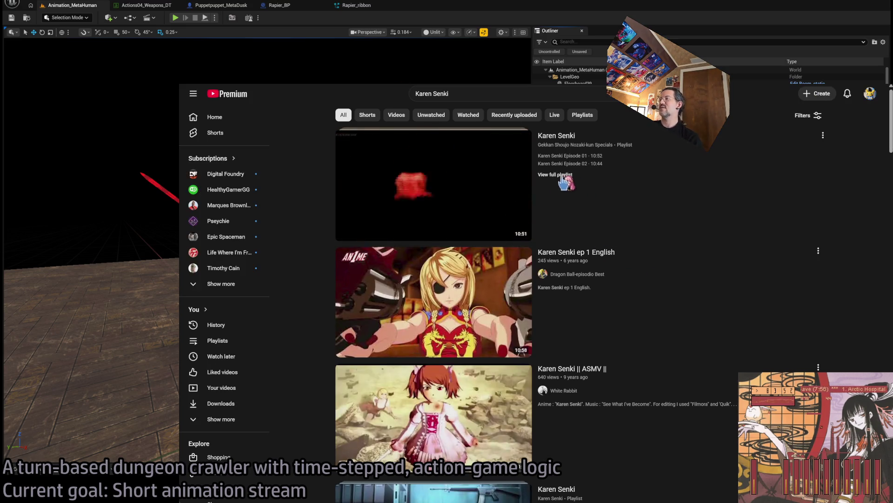
pyautogui.click(562, 140)
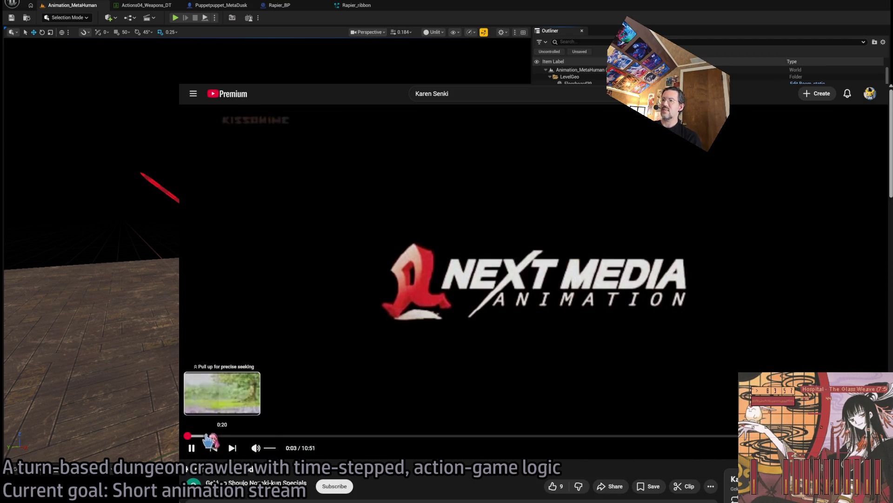
pyautogui.click(258, 436)
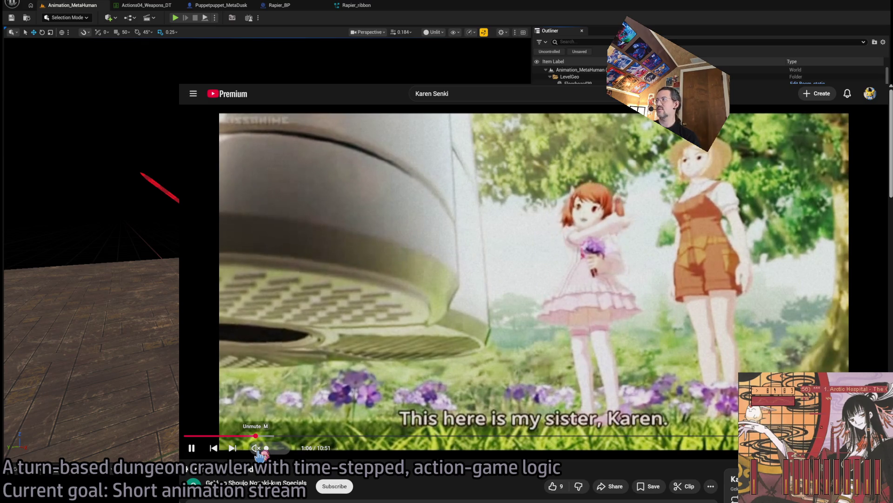
pyautogui.hotkey('alt', 'Left')
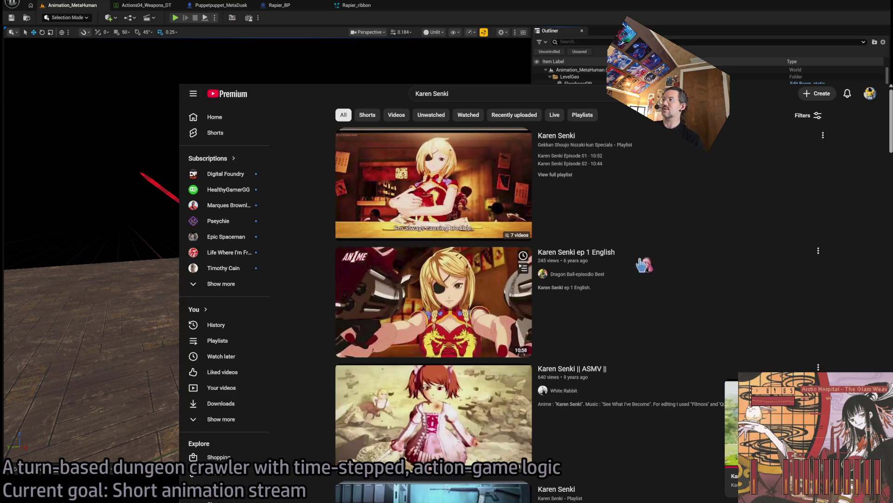
pyautogui.click(638, 280)
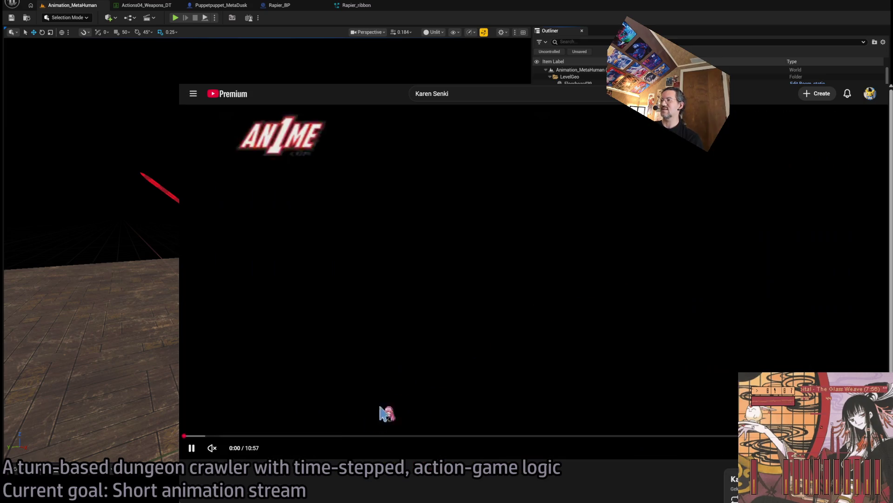
# Step: Skip ahead in the Karen Senki episode, then switch from the browser to the Unreal editor
pyautogui.click(355, 435)
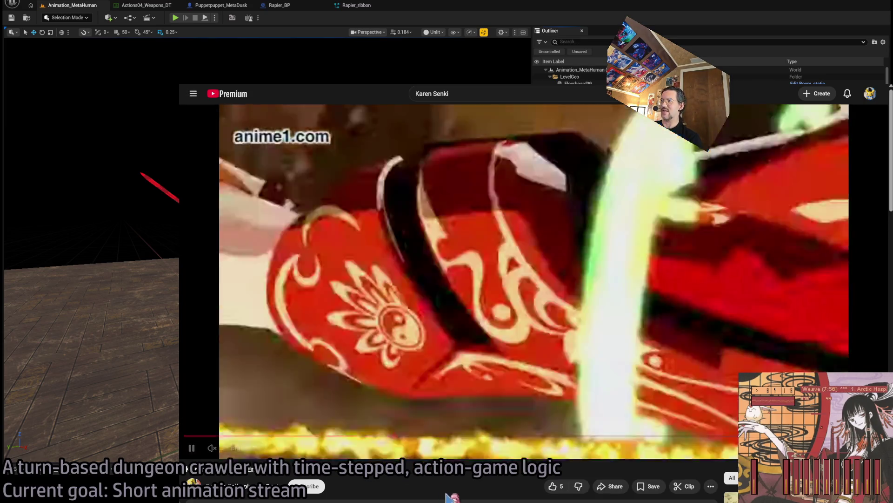
pyautogui.click(395, 436)
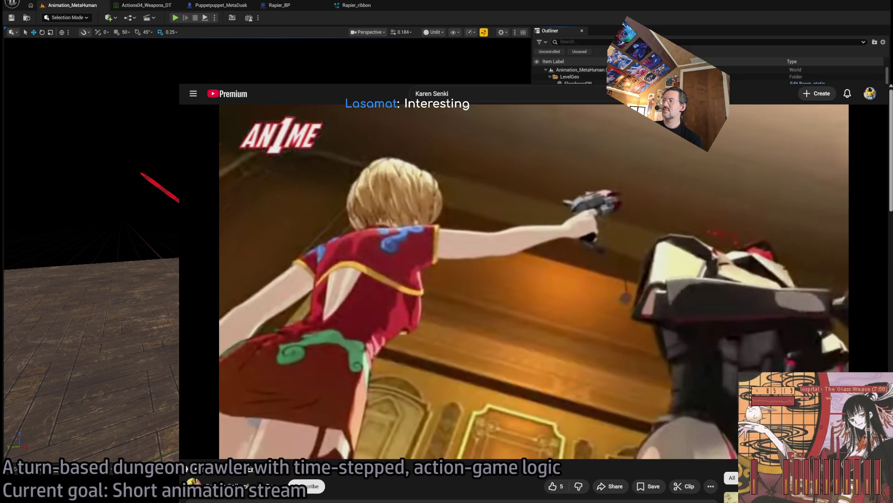
pyautogui.hotkey('ctrl', 'Tab')
pyautogui.hotkey('alt', 'Tab')
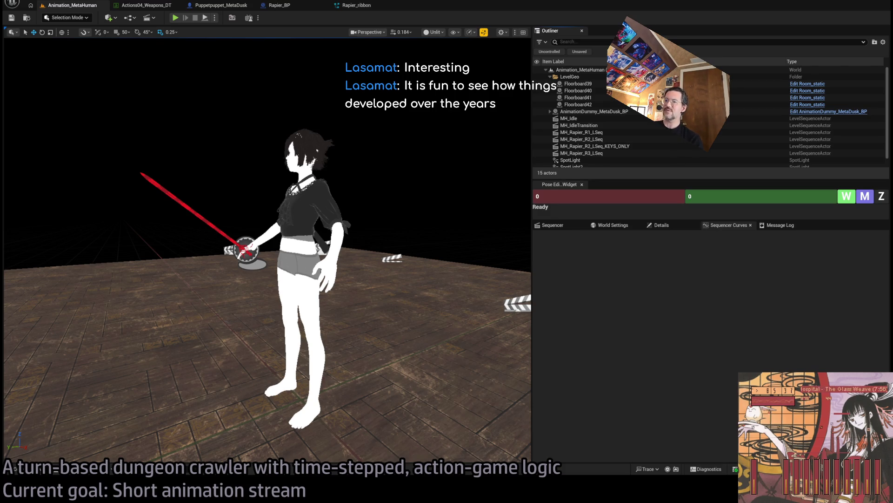
# Step: Bring the browser back over Unreal and show the 'trigun anime series' YouTube results
pyautogui.hotkey('alt', 'Tab')
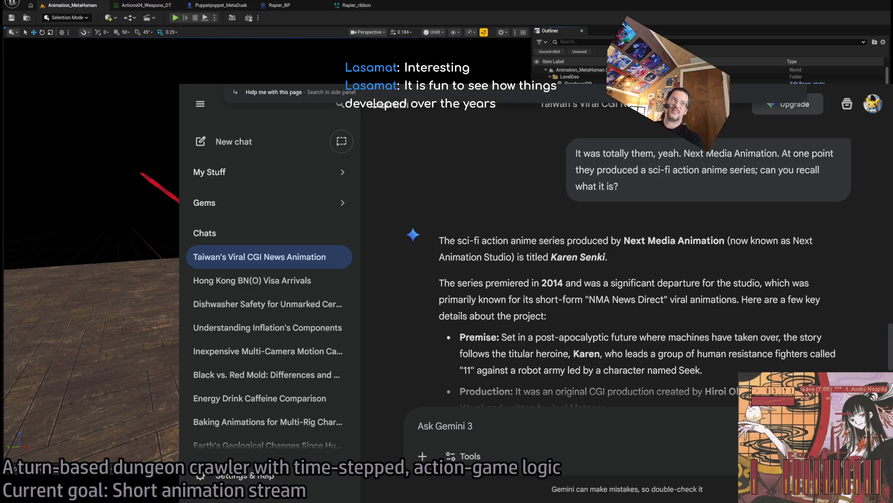
pyautogui.write('tri')
pyautogui.press('Escape')
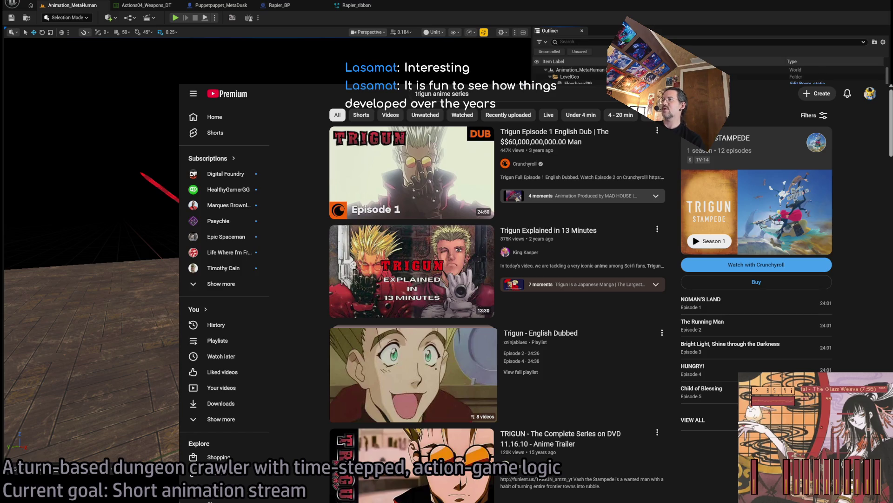
# Step: Play TRIGUN STARGAZE Official Trailer 2 muted, then enter 'trigun anime series' in the search box
pyautogui.scroll(-15, 620, 219)
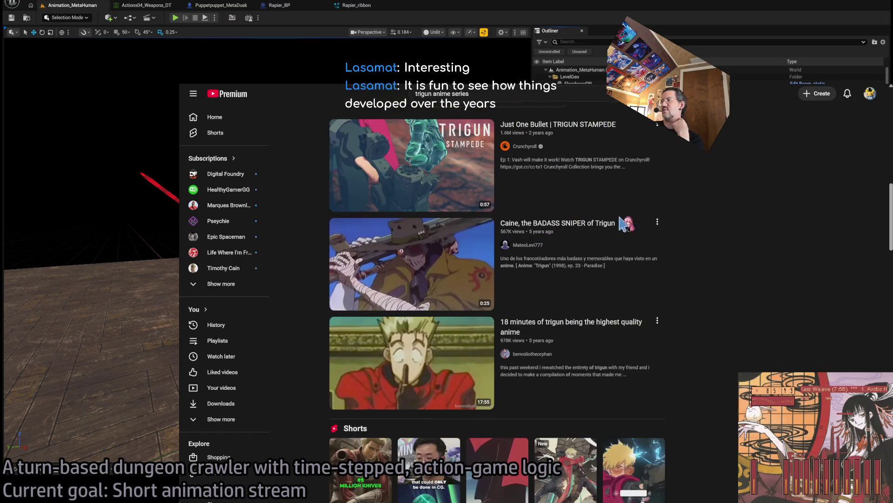
pyautogui.scroll(-12, 752, 240)
pyautogui.scroll(-15, 756, 242)
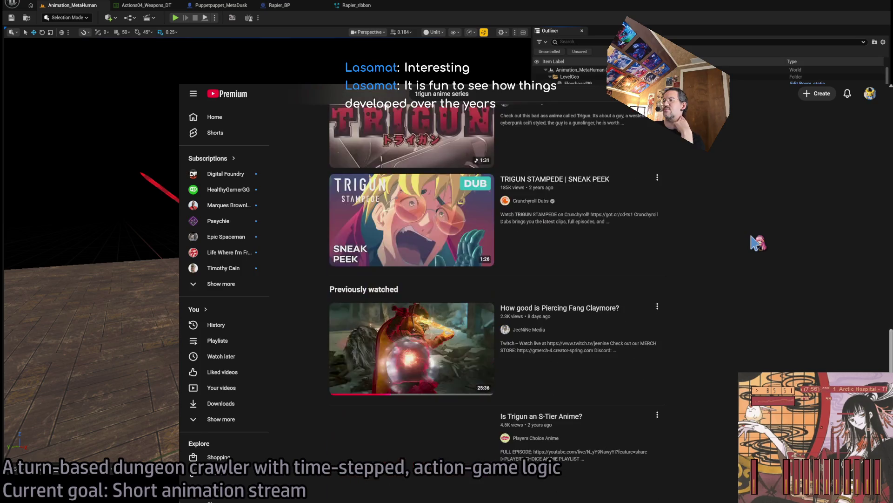
pyautogui.scroll(-13, 756, 242)
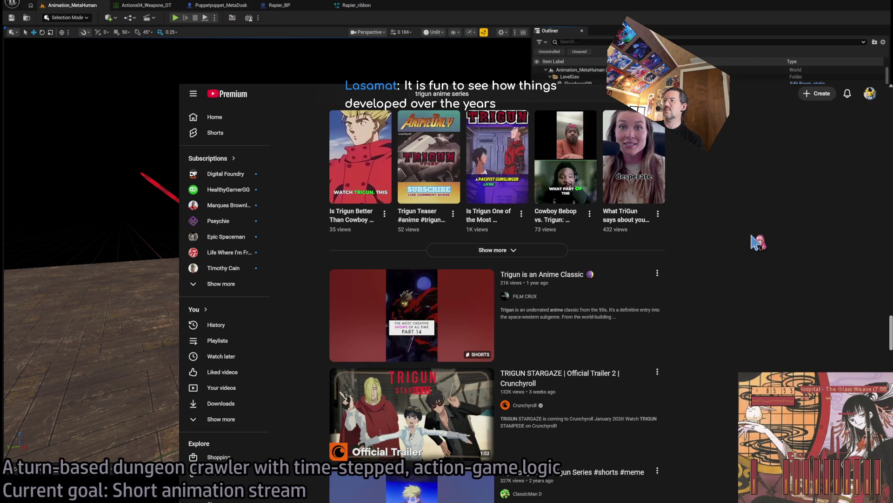
pyautogui.scroll(-2, 756, 242)
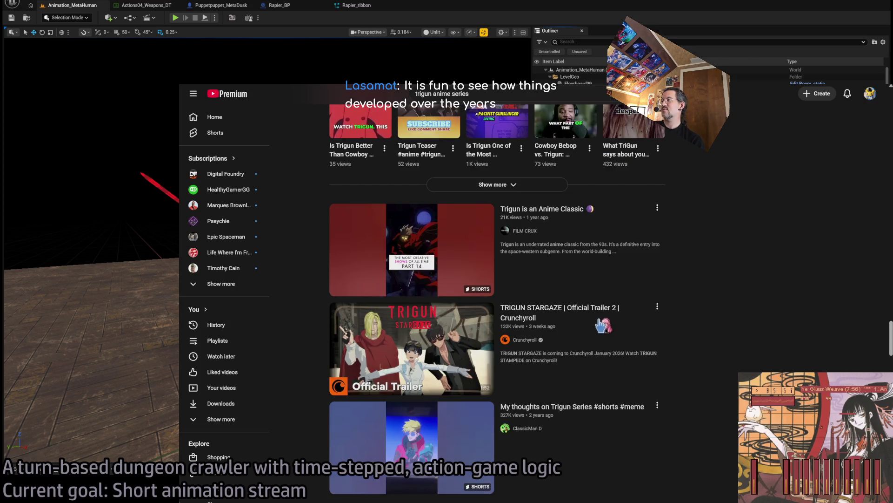
pyautogui.click(616, 329)
pyautogui.click(211, 448)
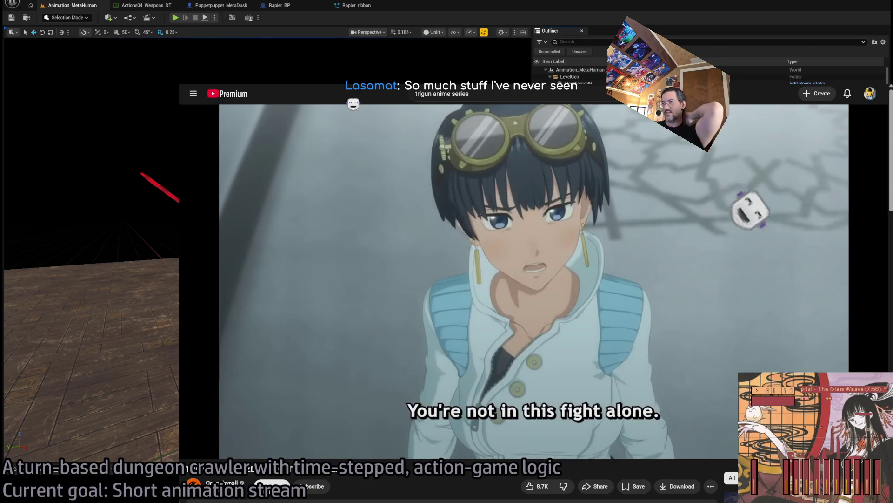
pyautogui.click(412, 89)
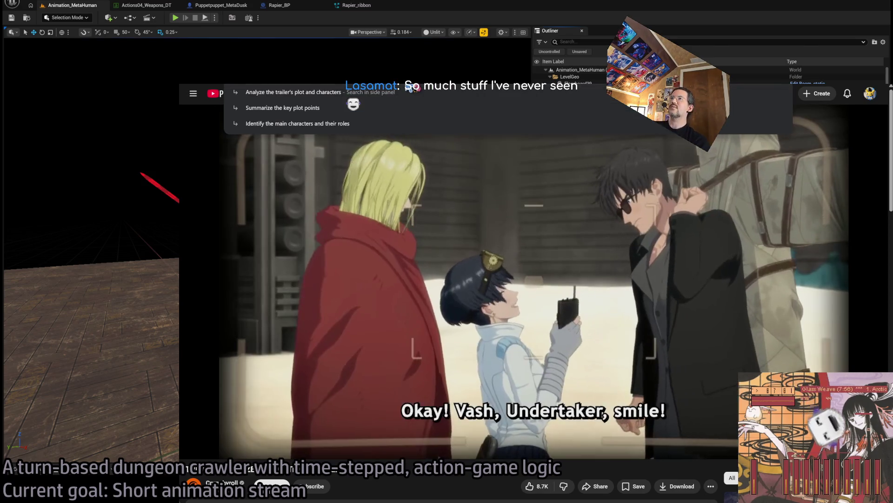
pyautogui.write('trigun anime series')
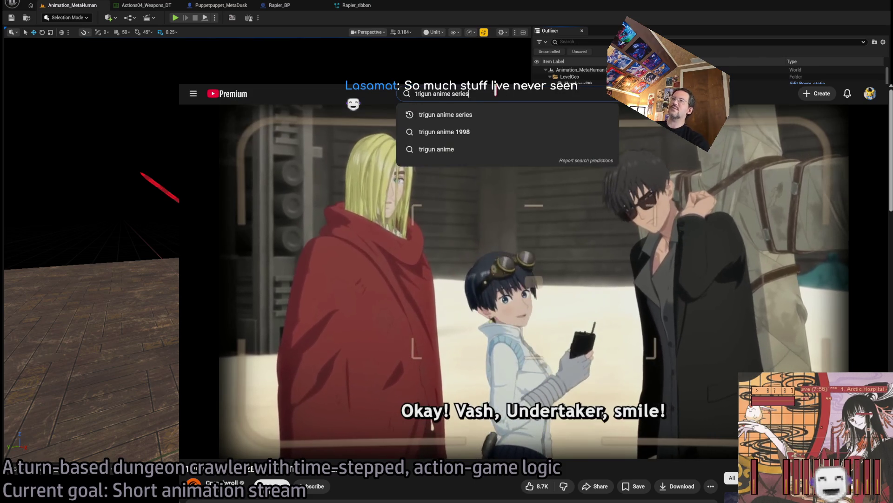
# Step: Search YouTube for 'bubuki buranki' and browse the results
pyautogui.hotkey('ctrl', 'a')
pyautogui.write('bubuki buranki')
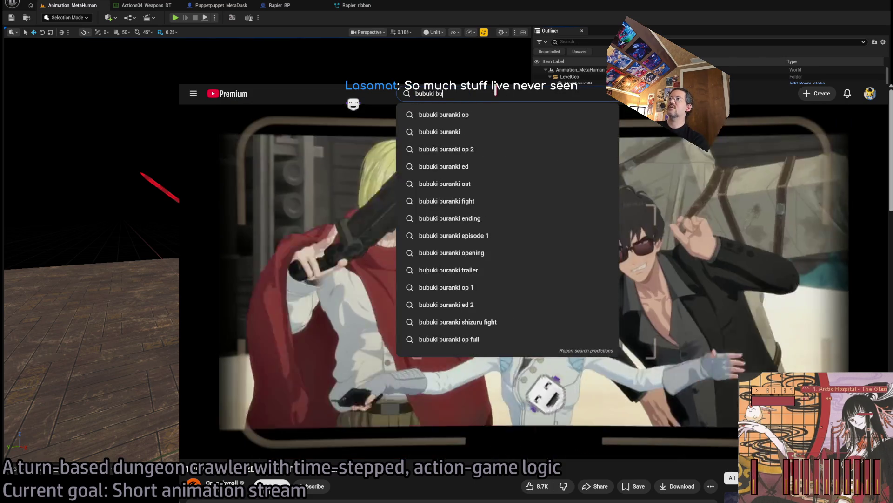
pyautogui.press('Escape')
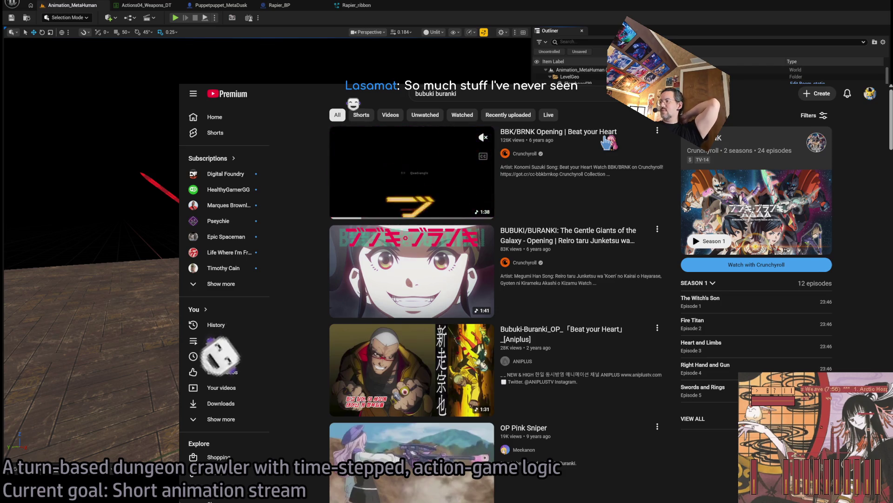
pyautogui.scroll(-3, 549, 328)
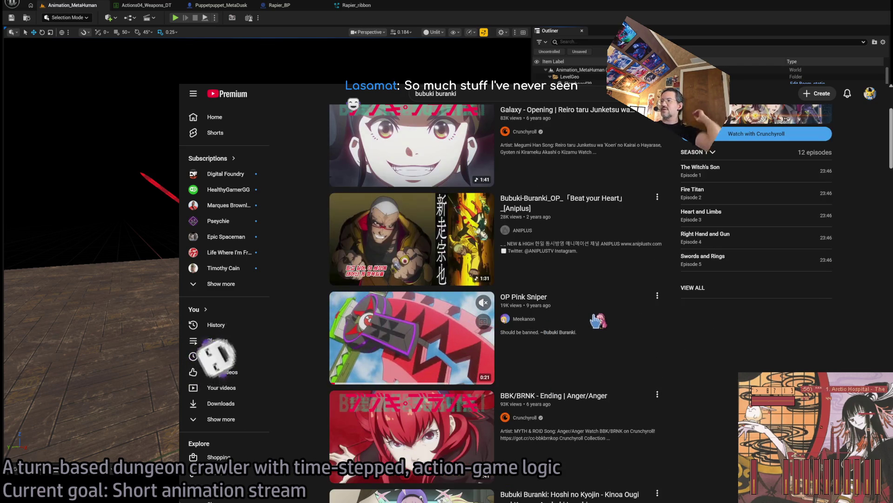
pyautogui.scroll(-3, 786, 322)
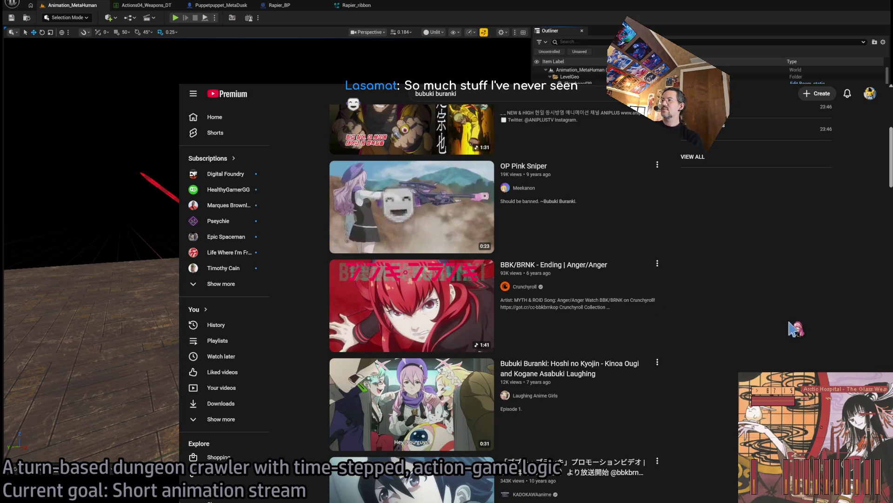
pyautogui.scroll(6, 791, 328)
# Step: Sample the BBK/BRNK Opening at about 0:18, return to results, and open the KADOKAWA promo
pyautogui.click(577, 146)
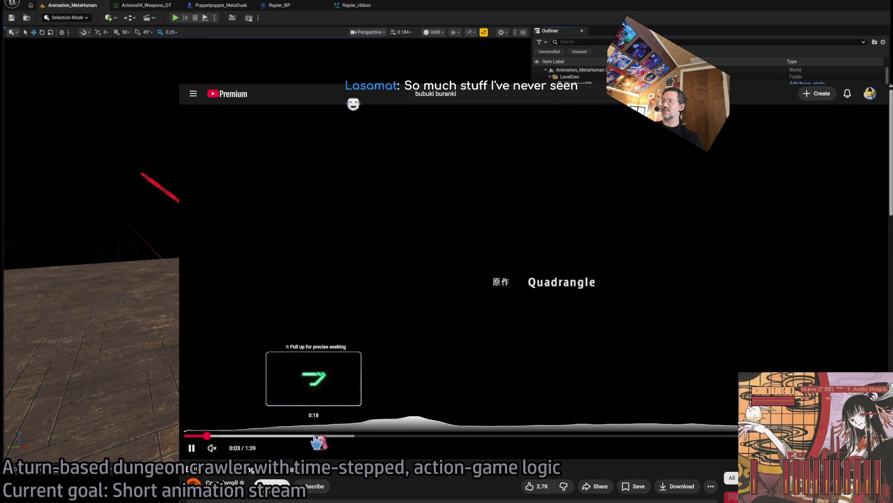
pyautogui.click(316, 437)
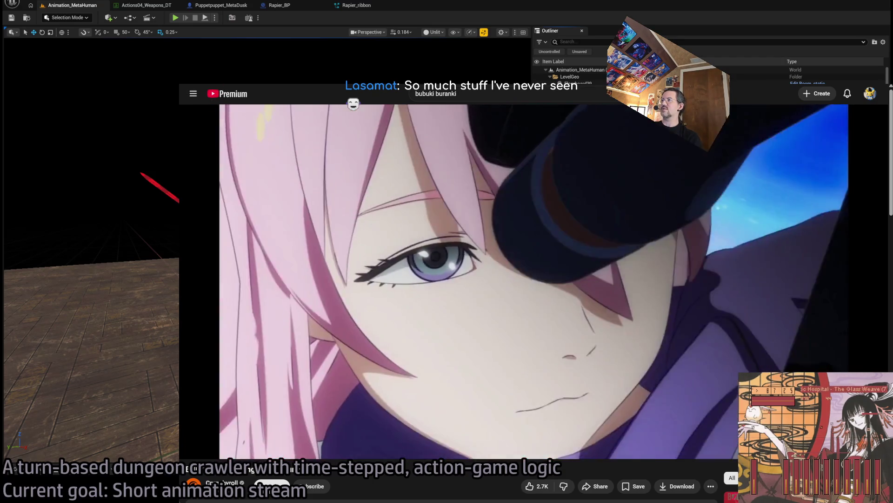
pyautogui.hotkey('alt', 'Left')
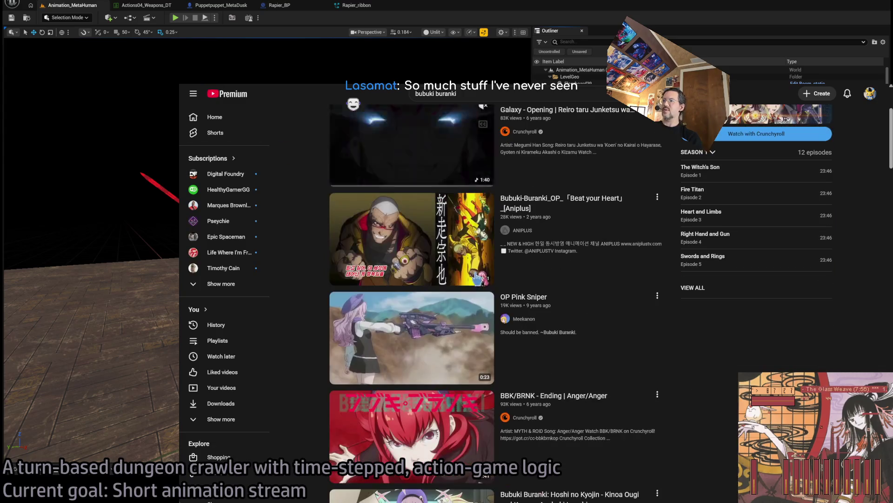
pyautogui.scroll(-5, 591, 309)
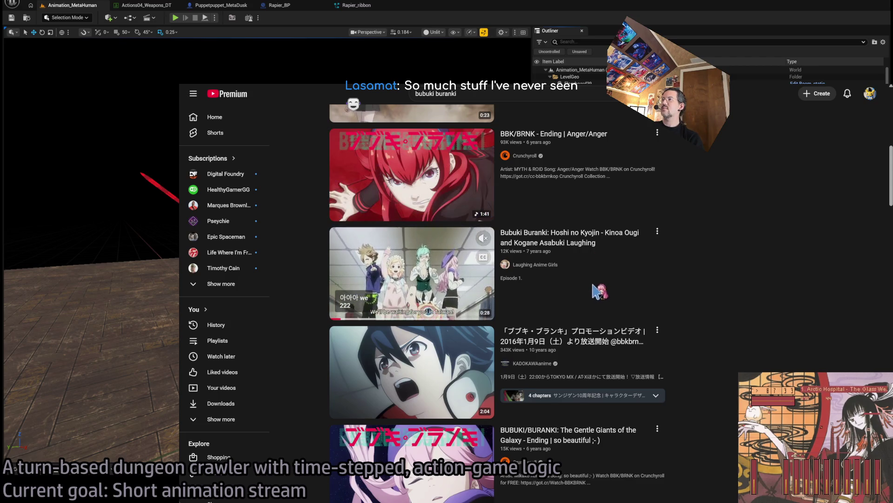
pyautogui.scroll(-1, 605, 282)
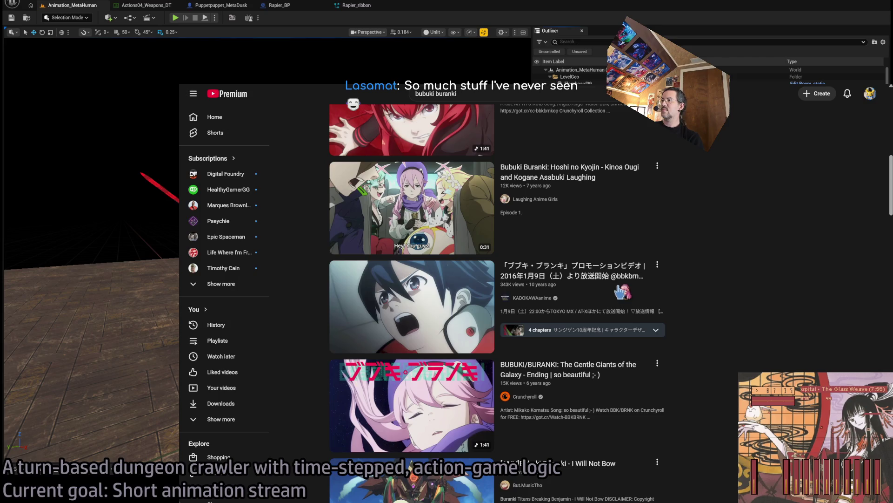
pyautogui.click(621, 292)
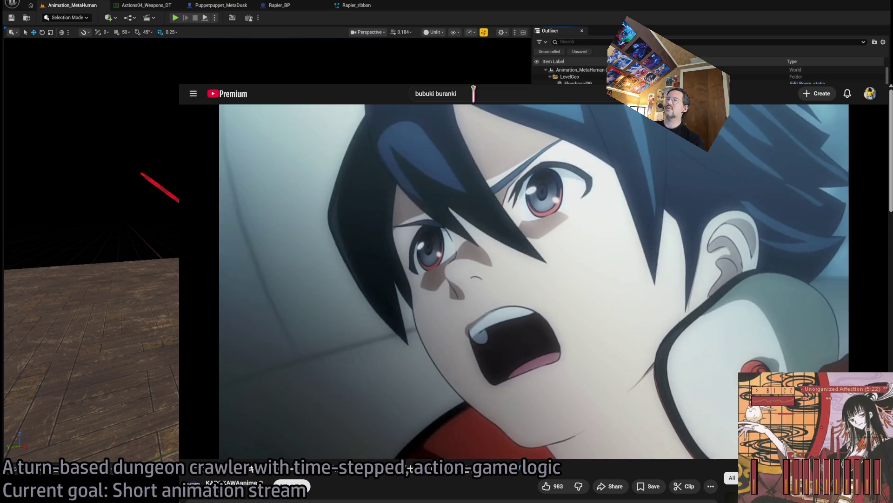
# Step: Select the YouTube search box to replace the bubuki buranki query
pyautogui.click(473, 93)
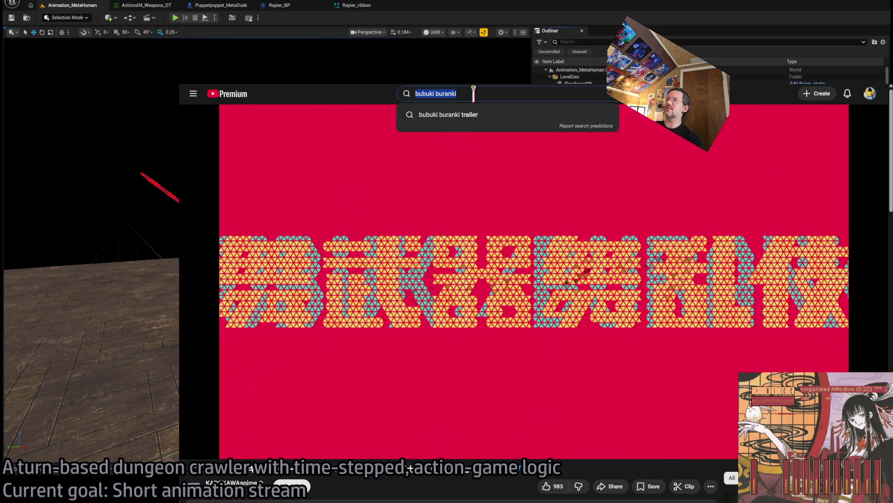
# Step: Search YouTube for 'black rock shooter' and refine it to the anime
pyautogui.write('black rock shooter')
pyautogui.press('Return')
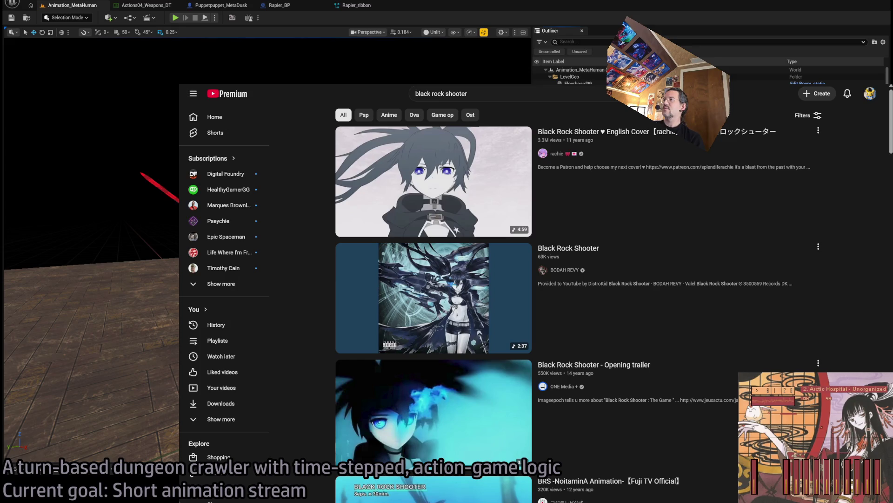
pyautogui.click(528, 91)
pyautogui.write('anime')
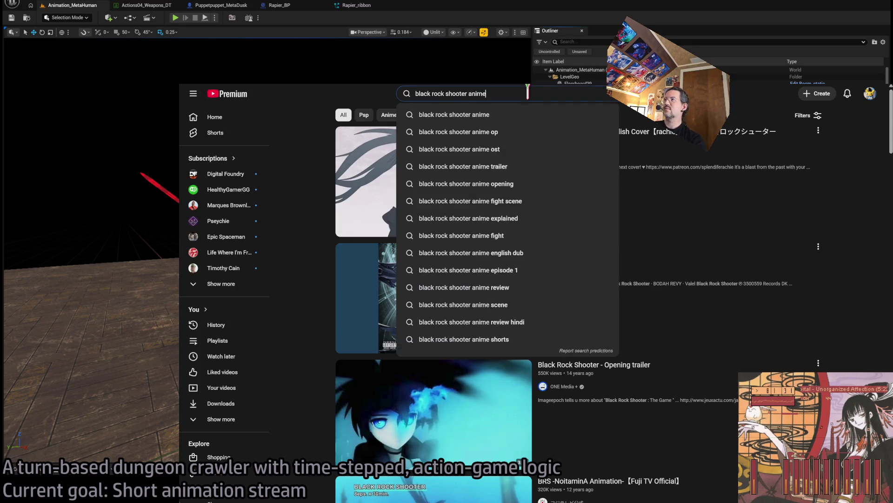
pyautogui.press('Return')
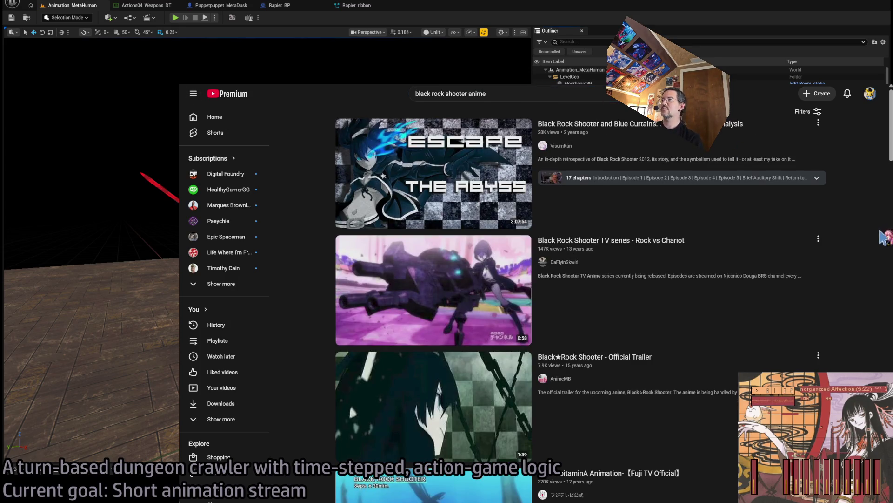
# Step: Watch the Rock vs Chariot video from about 0:09, then return to Unreal
pyautogui.click(668, 324)
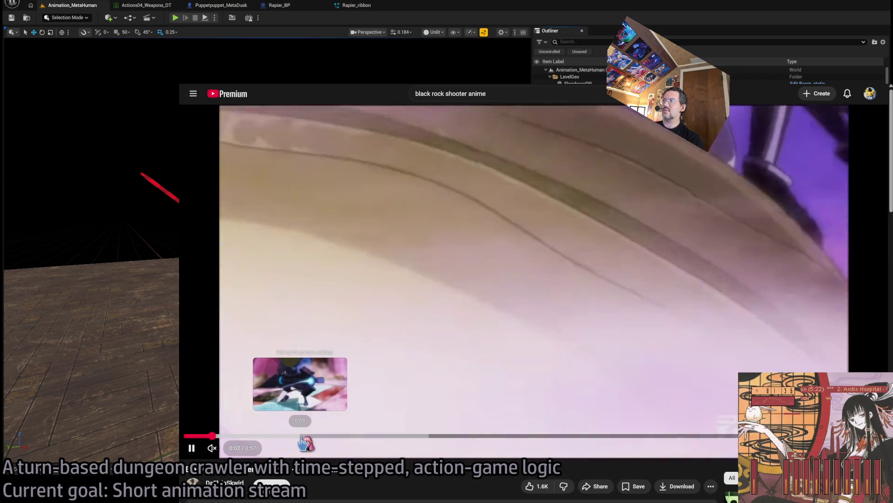
pyautogui.click(300, 437)
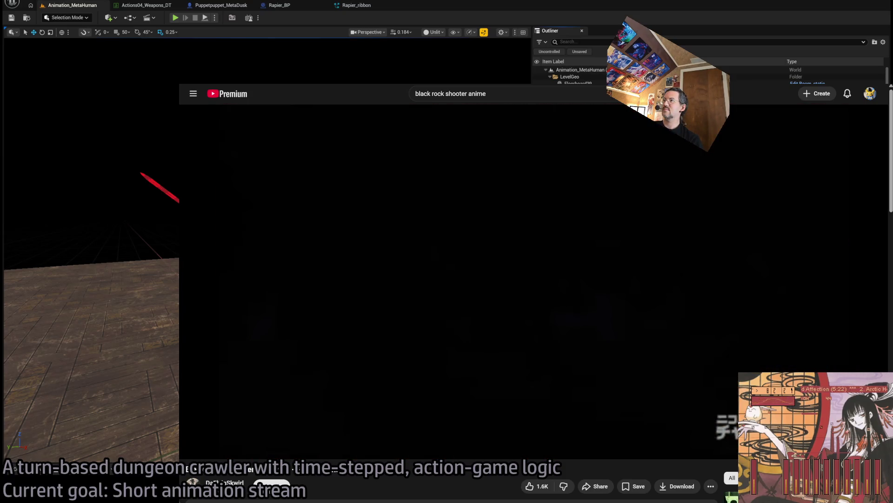
pyautogui.hotkey('alt', 'Left')
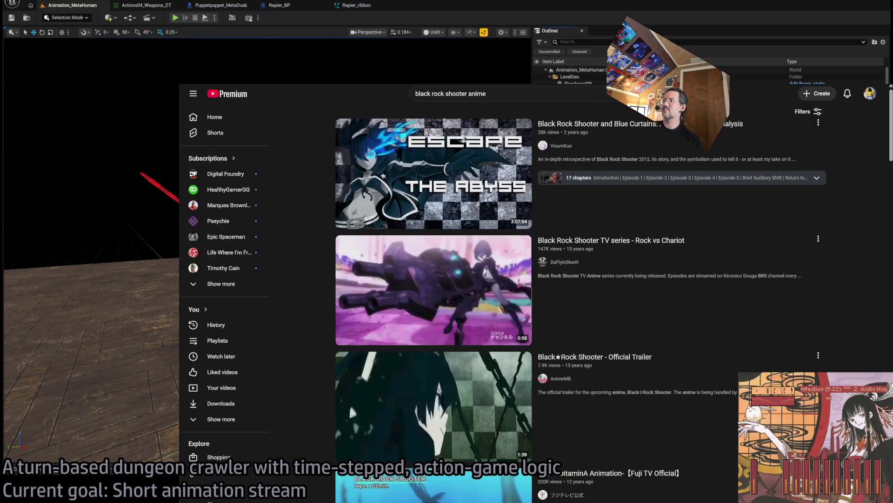
pyautogui.scroll(-3, 877, 299)
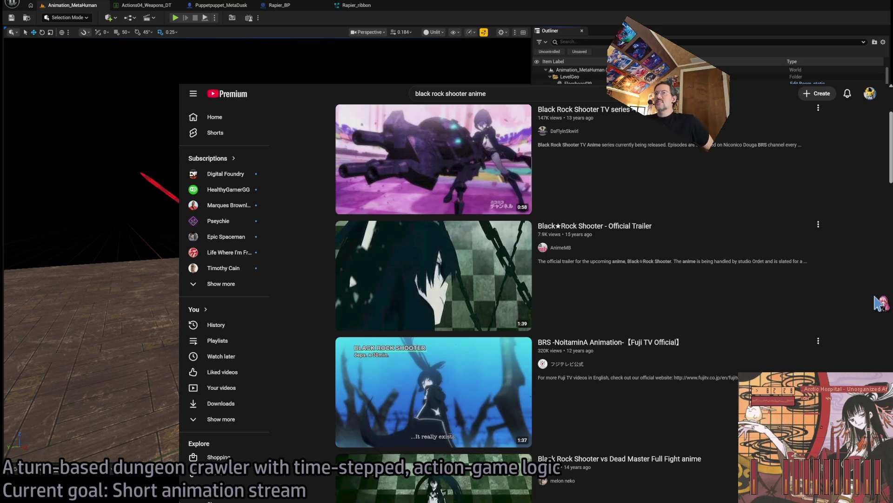
pyautogui.hotkey('alt', 'Tab')
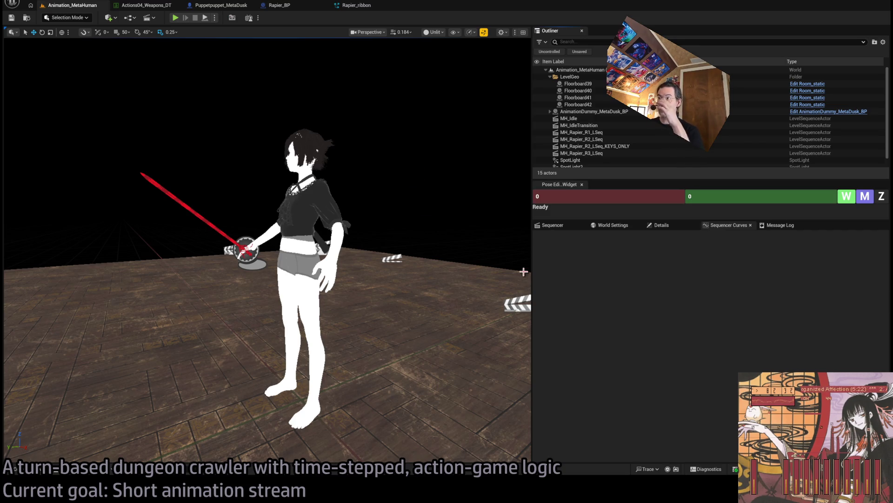
# Step: Select the MetaHuman dummy, show the Sequencer, and open Content/Equips/Rapier/VFX in the Content Drawer
pyautogui.scroll(-1, 612, 133)
pyautogui.scroll(1, 613, 130)
pyautogui.scroll(-1, 890, 147)
pyautogui.click(297, 221)
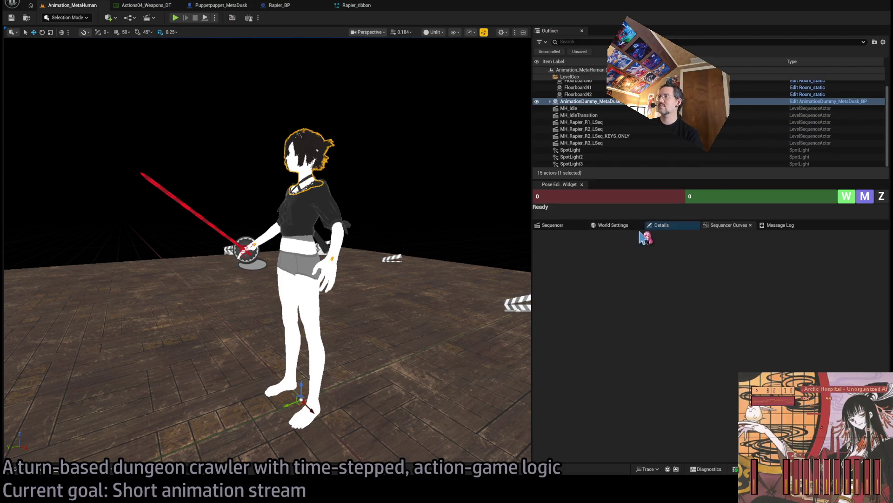
pyautogui.click(568, 227)
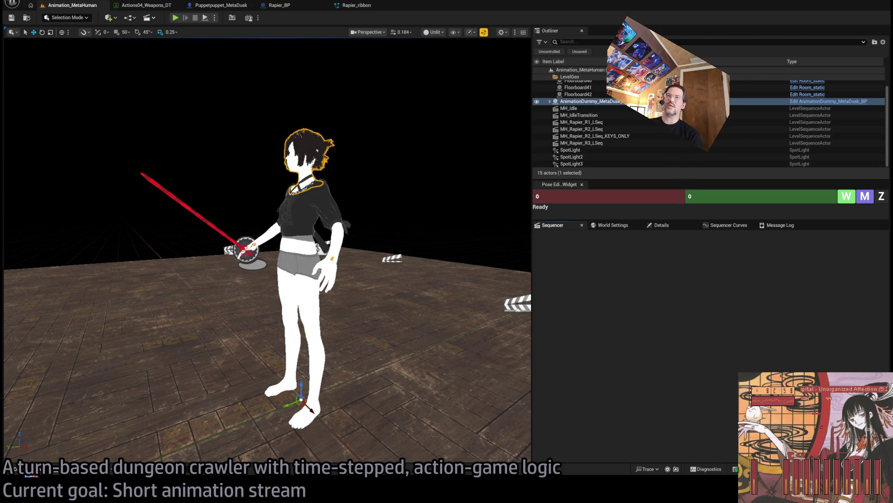
pyautogui.click(15, 468)
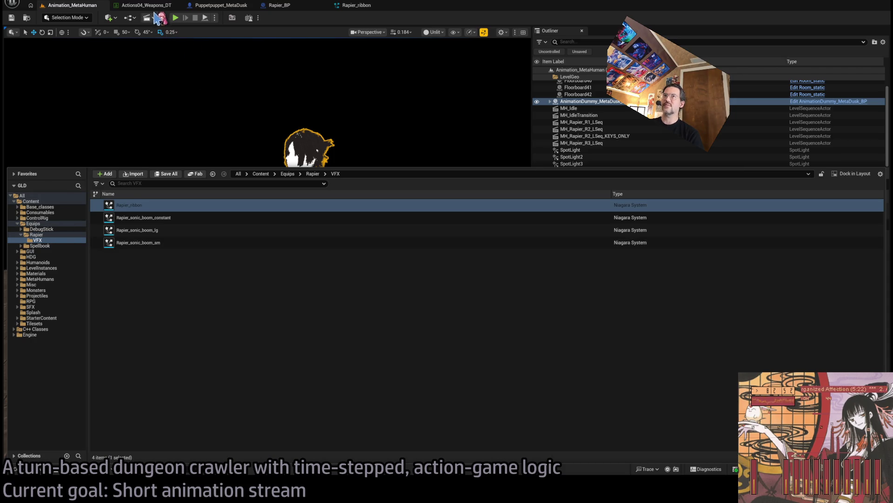
# Step: Check the RapierR4a row in Actions04_Weapons_DT, then go back to the Animation_MetaHuman level
pyautogui.click(144, 5)
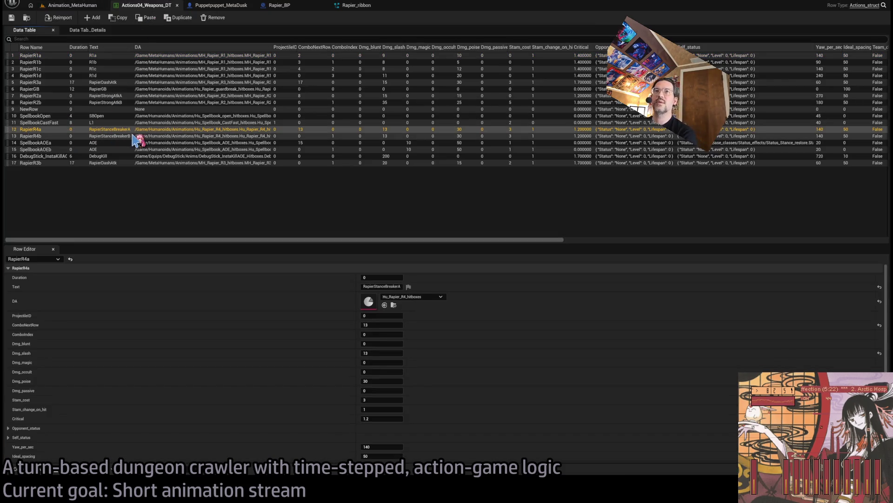
pyautogui.click(127, 130)
pyautogui.click(73, 5)
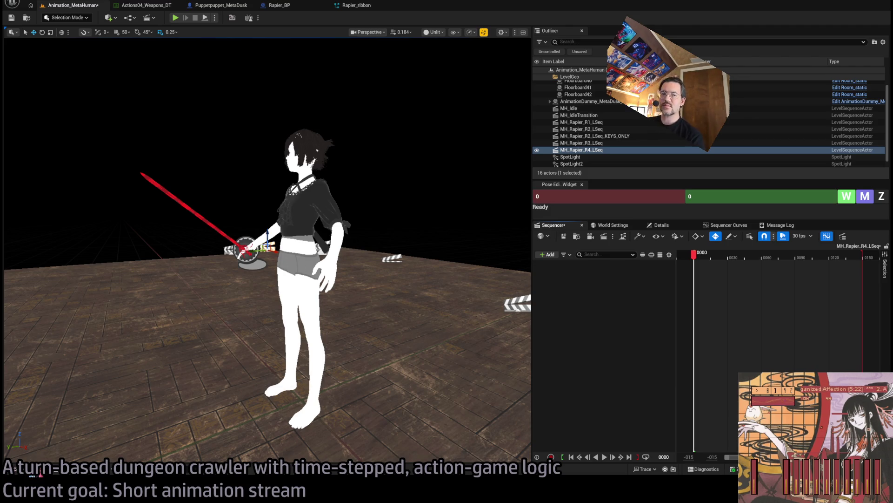
pyautogui.hotkey('ctrl', 'space')
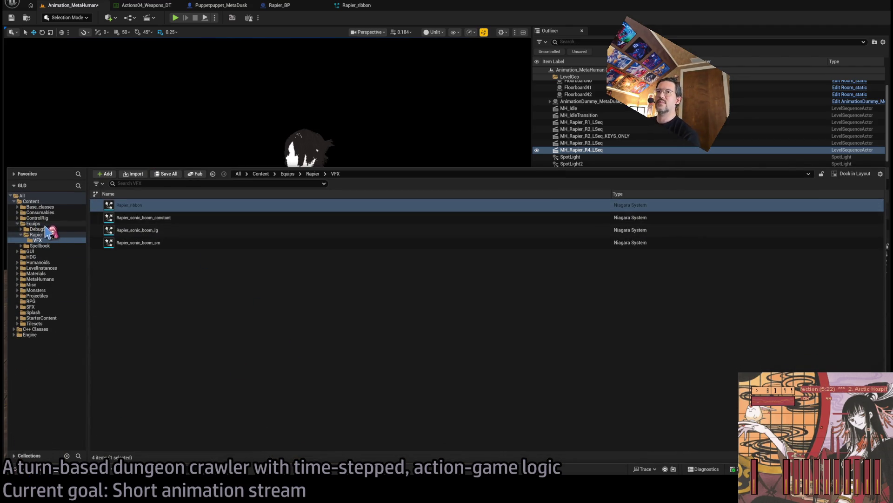
pyautogui.click(49, 234)
pyautogui.click(57, 224)
pyautogui.click(55, 234)
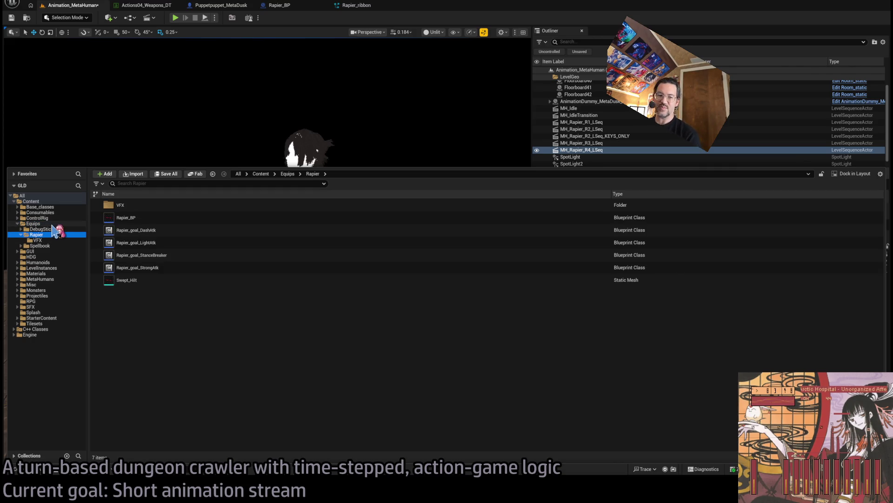
pyautogui.click(52, 224)
pyautogui.click(52, 233)
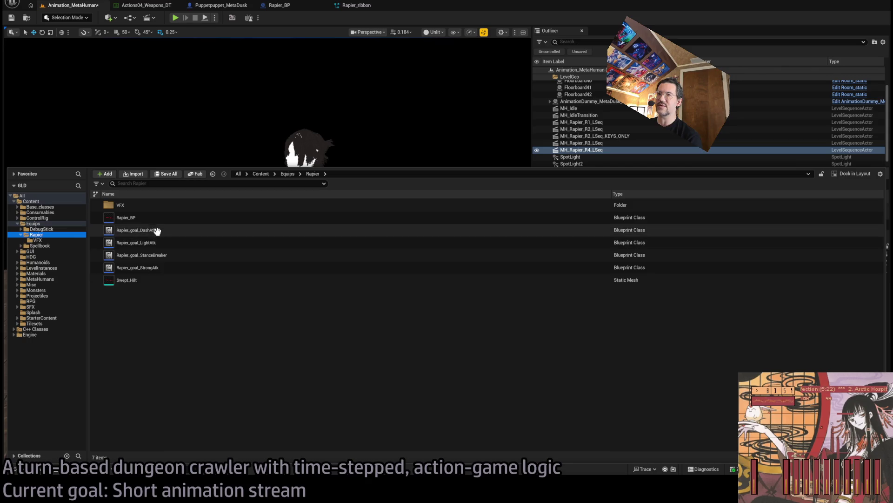
pyautogui.click(48, 278)
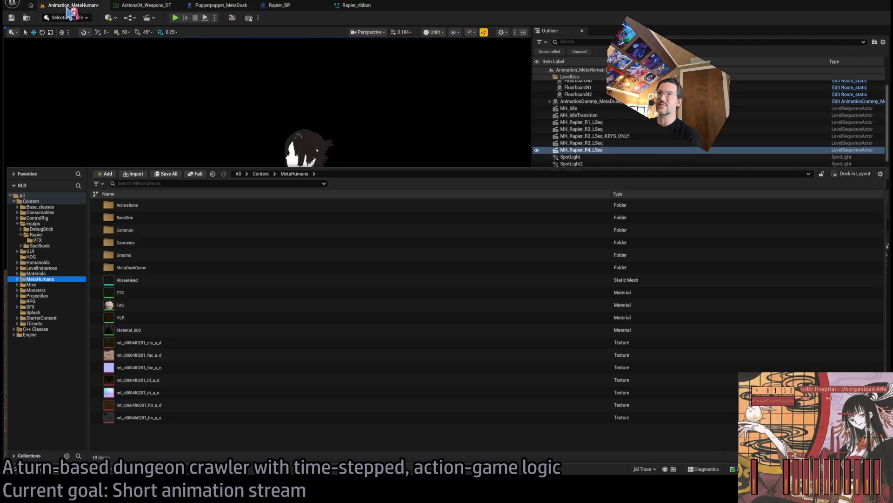
pyautogui.click(70, 8)
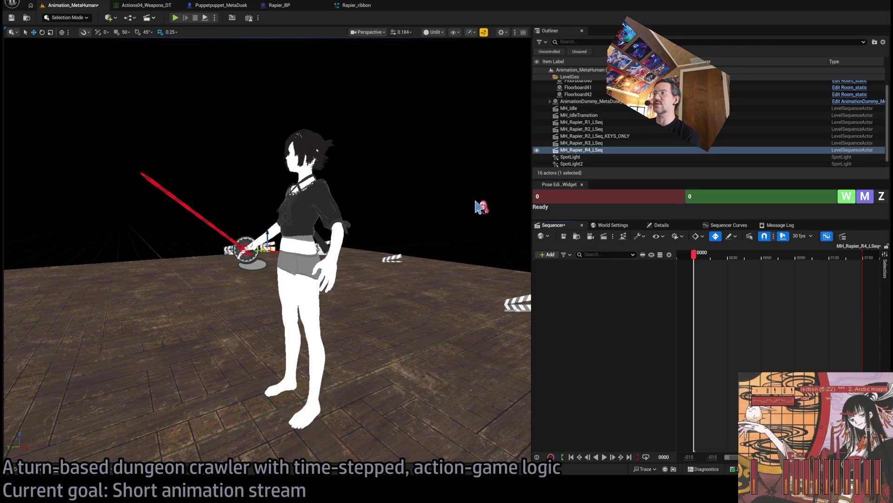
pyautogui.moveTo(685, 256)
pyautogui.mouseDown()
pyautogui.moveTo(712, 257)
pyautogui.moveTo(704, 255)
pyautogui.mouseUp()
pyautogui.moveTo(427, 142); pyautogui.dragTo(427, 142)
pyautogui.moveTo(706, 262)
pyautogui.mouseDown()
pyautogui.moveTo(717, 257)
pyautogui.moveTo(688, 257)
pyautogui.moveTo(708, 255)
pyautogui.mouseUp()
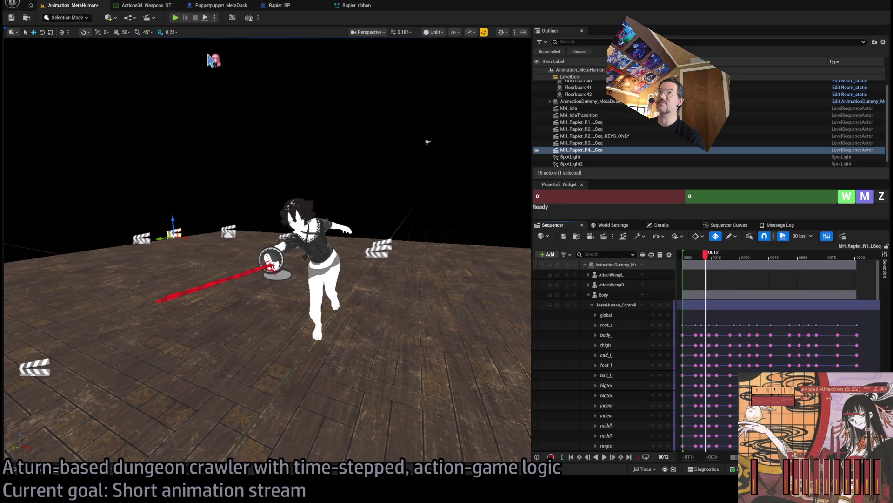
pyautogui.moveTo(284, 105); pyautogui.dragTo(287, 130)
pyautogui.moveTo(706, 254); pyautogui.dragTo(767, 253)
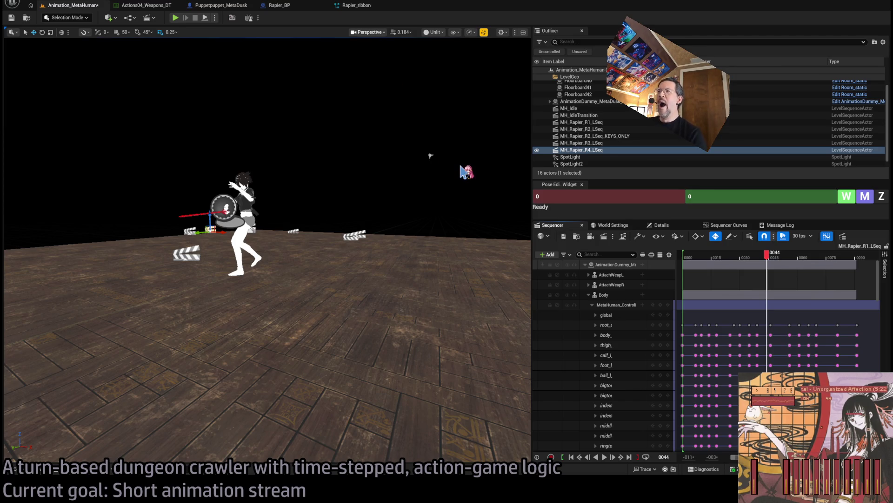
pyautogui.moveTo(313, 233); pyautogui.dragTo(313, 232)
pyautogui.moveTo(767, 254)
pyautogui.mouseDown()
pyautogui.moveTo(744, 253)
pyautogui.moveTo(822, 257)
pyautogui.moveTo(693, 259)
pyautogui.moveTo(763, 253)
pyautogui.mouseUp()
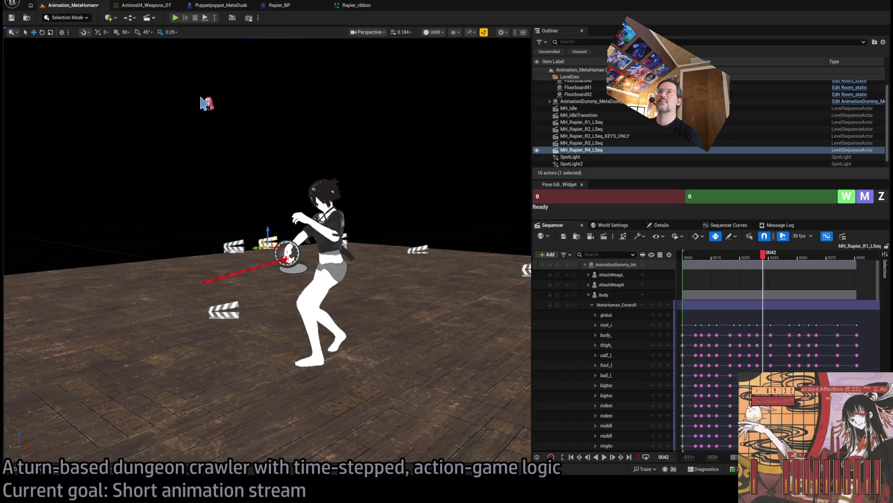
pyautogui.moveTo(679, 257); pyautogui.dragTo(712, 258)
pyautogui.moveTo(279, 279)
pyautogui.mouseDown()
pyautogui.moveTo(261, 274)
pyautogui.moveTo(288, 284)
pyautogui.moveTo(260, 270)
pyautogui.moveTo(228, 282)
pyautogui.moveTo(181, 280)
pyautogui.mouseUp()
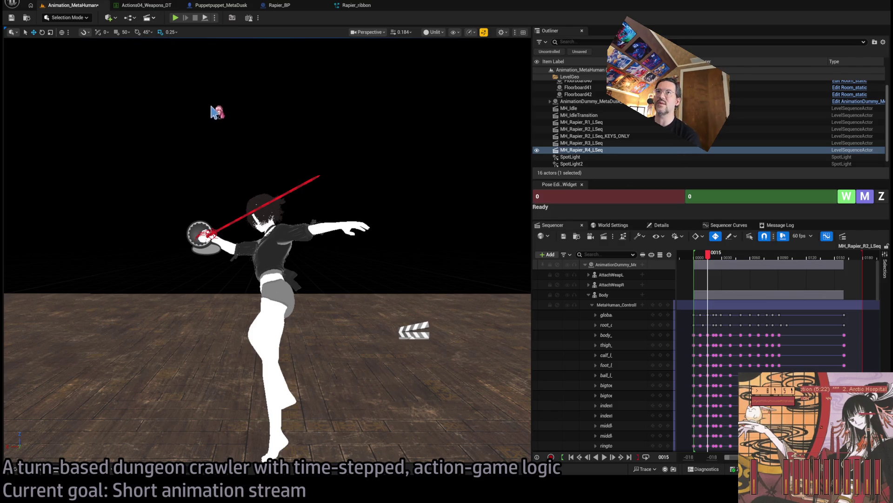
pyautogui.moveTo(707, 260)
pyautogui.mouseDown()
pyautogui.moveTo(737, 262)
pyautogui.moveTo(698, 262)
pyautogui.moveTo(721, 262)
pyautogui.mouseUp()
pyautogui.moveTo(245, 41)
pyautogui.mouseDown()
pyautogui.moveTo(183, 97)
pyautogui.moveTo(472, 98)
pyautogui.moveTo(381, 126)
pyautogui.mouseUp()
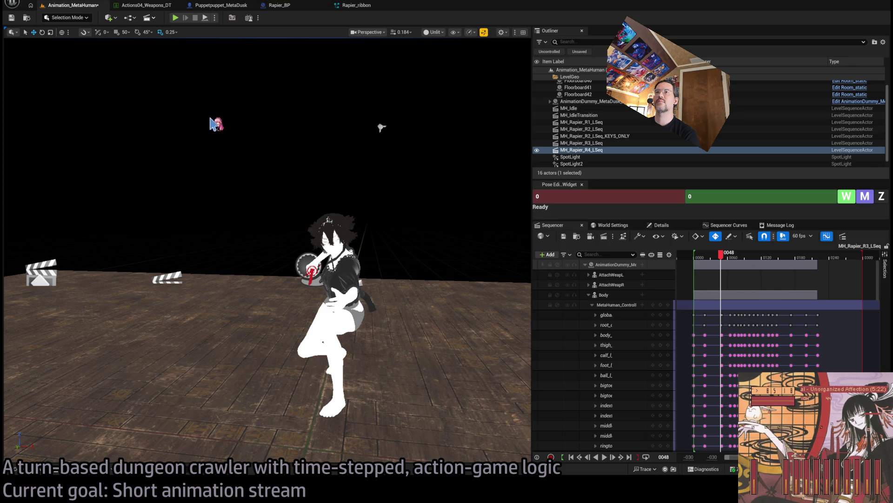
pyautogui.moveTo(382, 127); pyautogui.dragTo(335, 149)
pyautogui.click(416, 279)
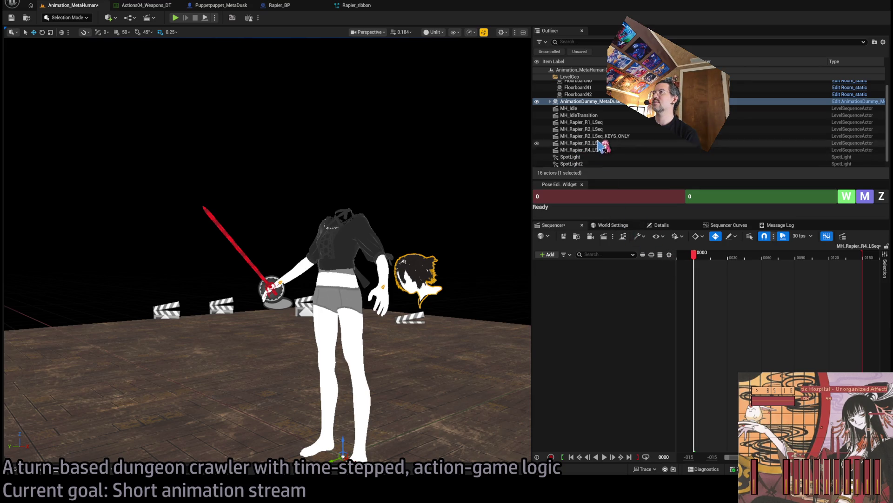
# Step: Select the MH_Rapier_R4_LSeq actor and close the other open asset editor tabs
pyautogui.click(613, 151)
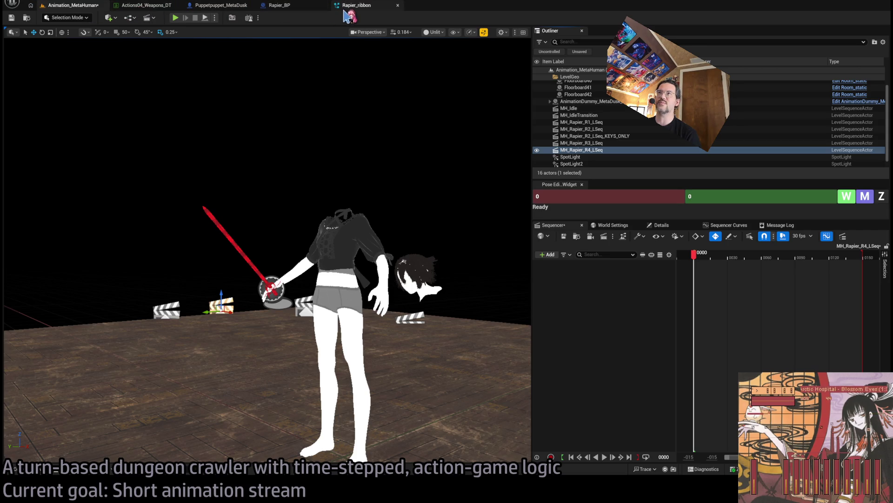
pyautogui.middleClick(283, 7)
pyautogui.middleClick(282, 7)
pyautogui.middleClick(218, 7)
pyautogui.middleClick(146, 7)
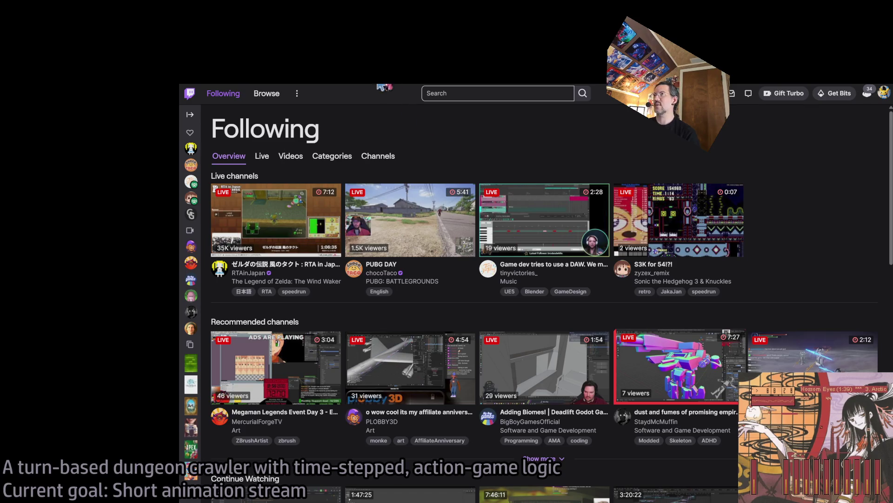
# Step: Watch the live Blender modding stream from Following twice, returning to the overview each time
pyautogui.click(679, 367)
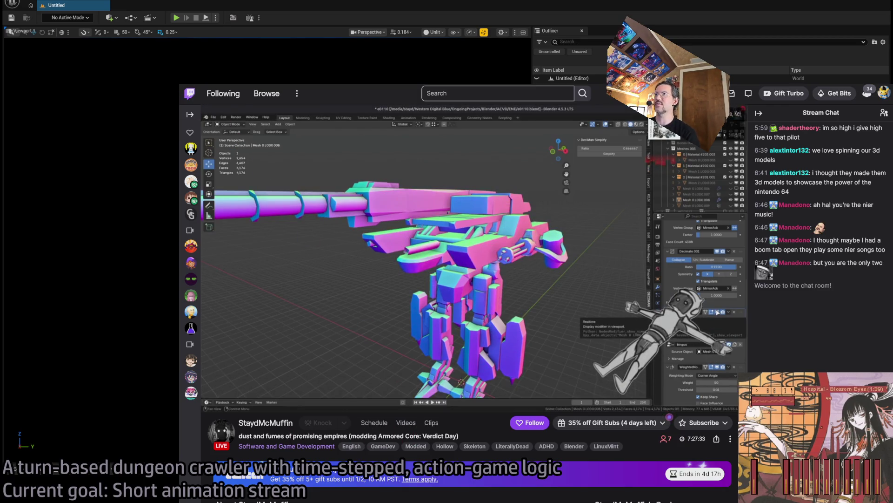
pyautogui.hotkey('alt', 'Left')
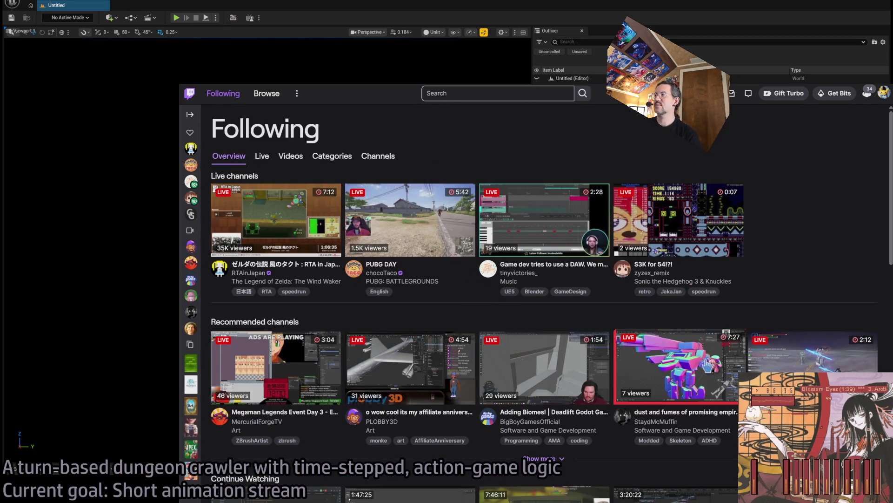
pyautogui.click(679, 365)
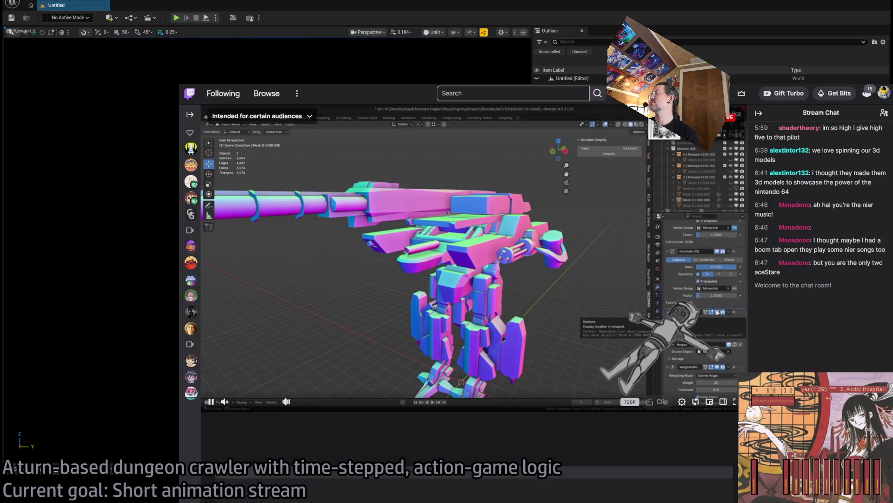
pyautogui.hotkey('alt', 'Left')
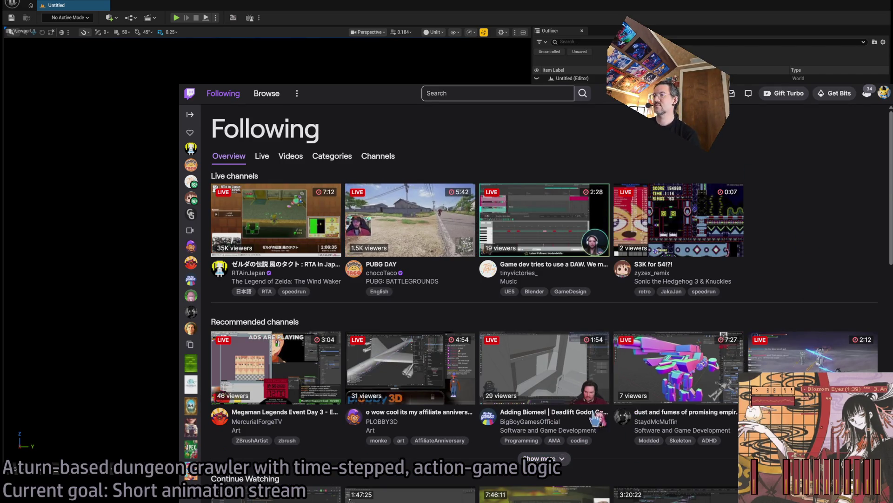
# Step: Show more recommended channels, view a live Godot game dev stream, then return to the editor
pyautogui.click(559, 460)
pyautogui.scroll(-6, 549, 395)
pyautogui.scroll(5, 535, 316)
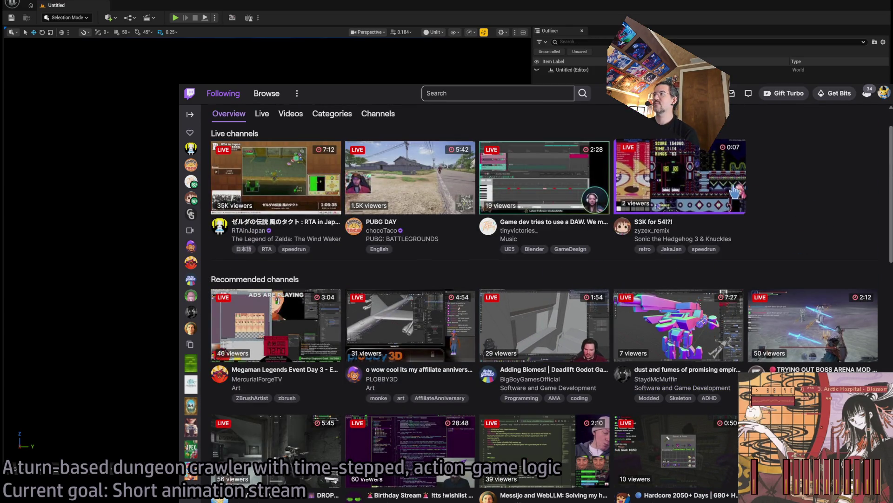
pyautogui.scroll(-3, 735, 191)
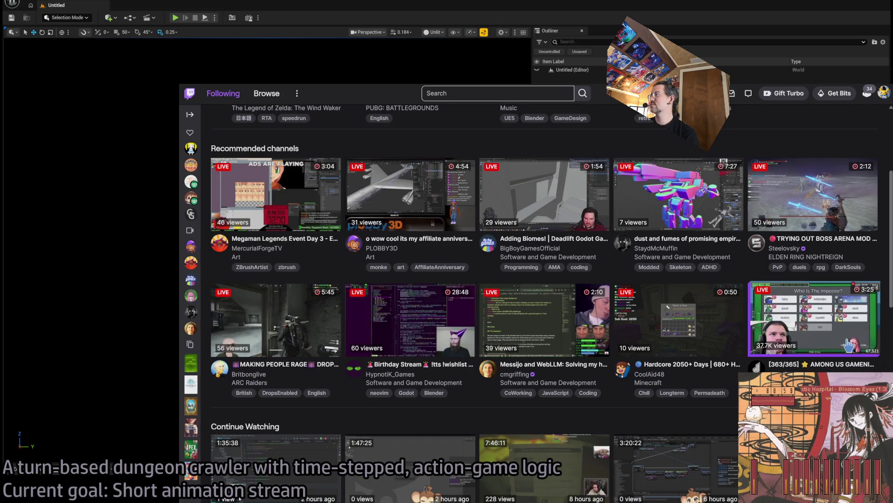
pyautogui.click(848, 344)
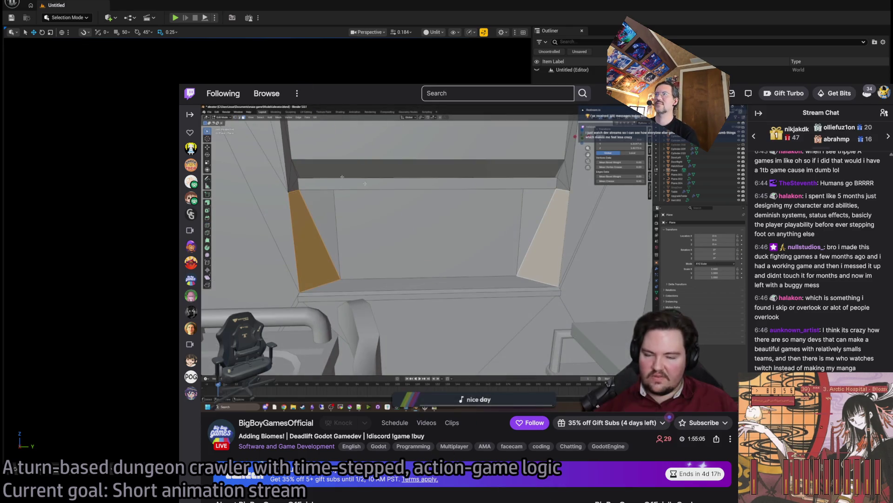
pyautogui.hotkey('alt', 'Left')
pyautogui.hotkey('alt', 'Tab')
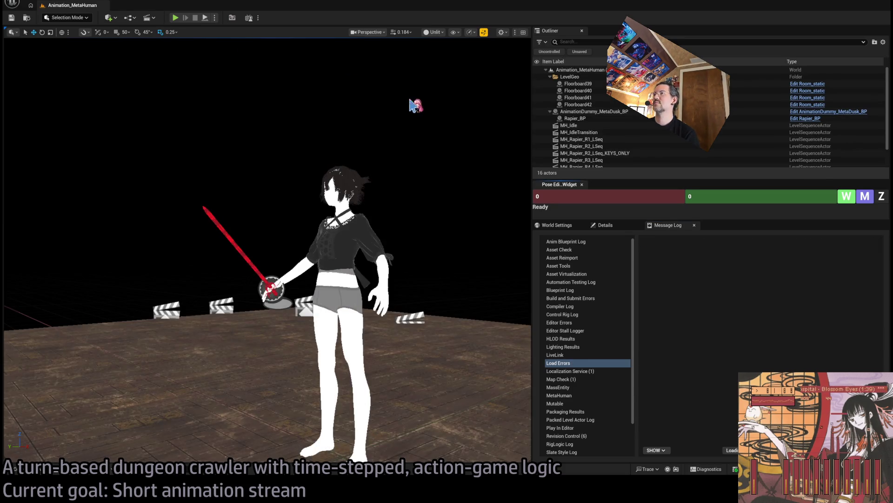
# Step: Clear the rapier's preview attachment, detach Rapier_BP from the dummy, and select AnimationDummy_MetaDusk_BP
pyautogui.click(235, 245)
pyautogui.click(605, 225)
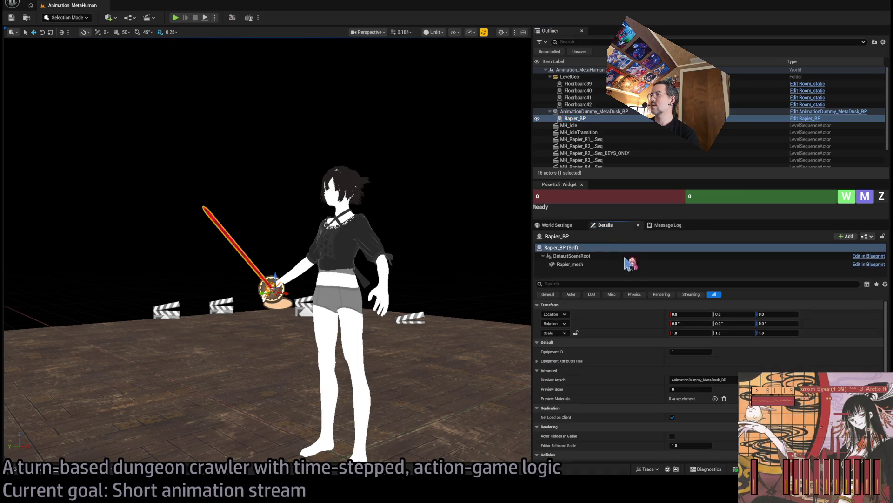
pyautogui.click(712, 379)
pyautogui.moveTo(586, 118); pyautogui.dragTo(577, 77)
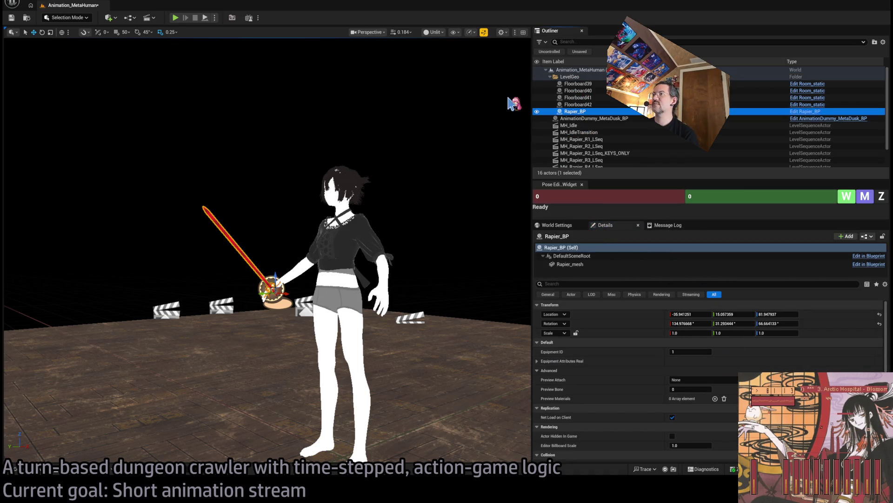
pyautogui.click(589, 119)
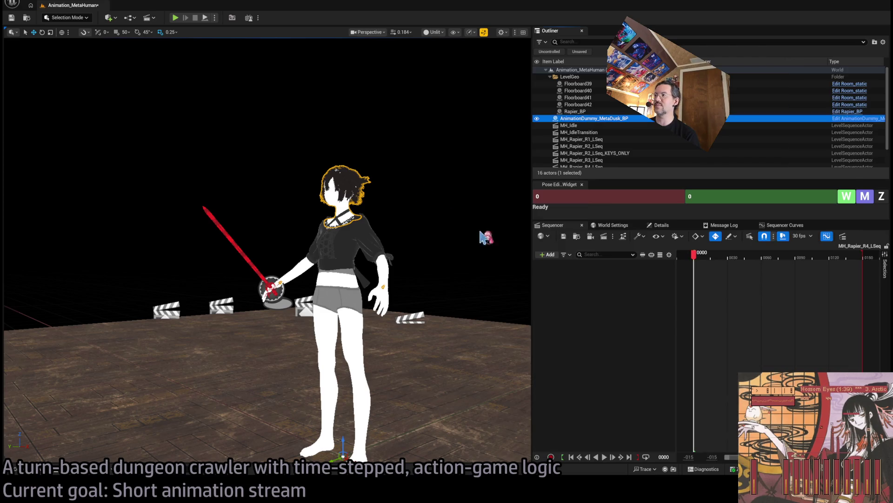
pyautogui.click(565, 268)
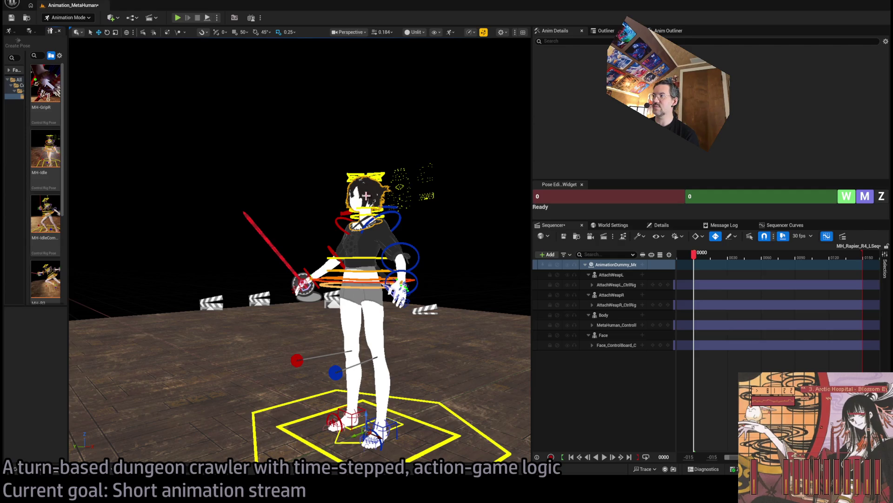
# Step: Collapse the weapon attachment and Face tracks in the Sequencer
pyautogui.click(588, 295)
pyautogui.click(589, 274)
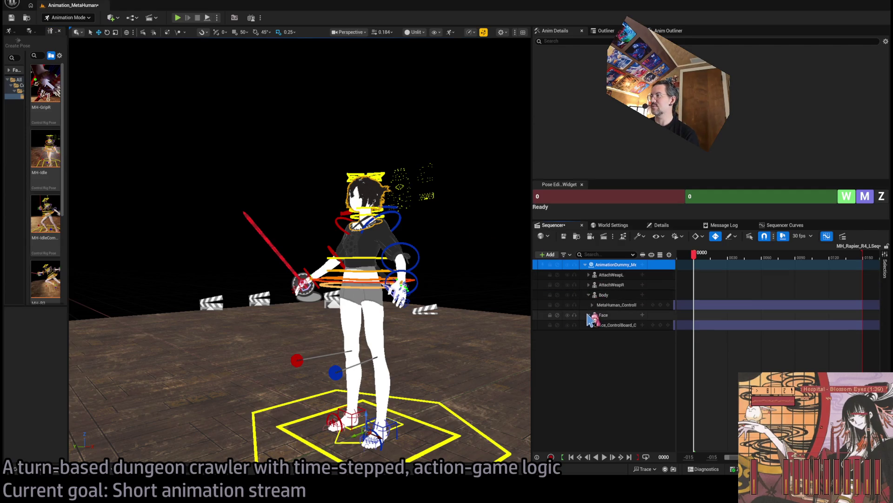
pyautogui.click(589, 315)
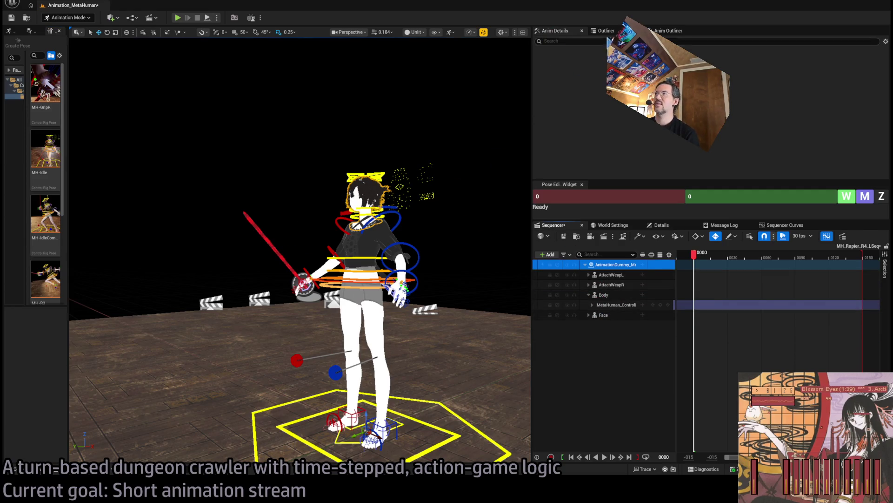
# Step: Preview-attach Rapier_BP to AnimationDummy_MetaDusk_BP and pick the saved idle combat pose
pyautogui.click(606, 31)
pyautogui.click(575, 112)
pyautogui.click(662, 224)
pyautogui.click(698, 380)
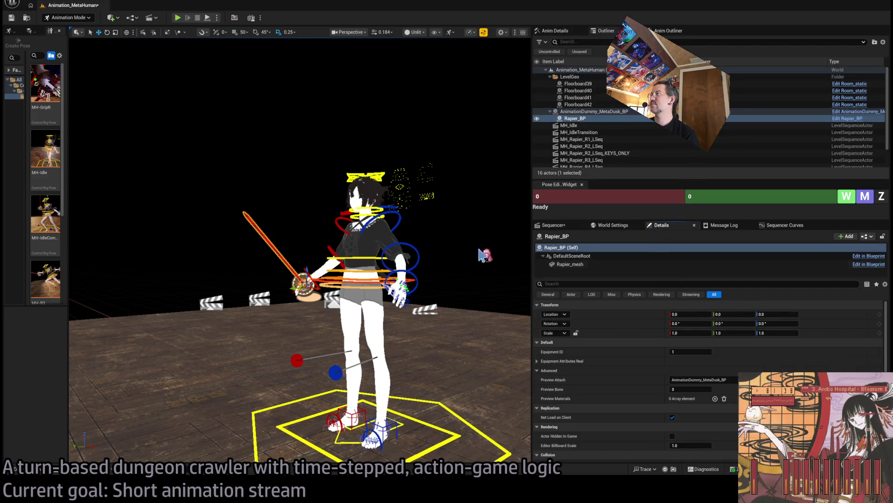
pyautogui.click(555, 30)
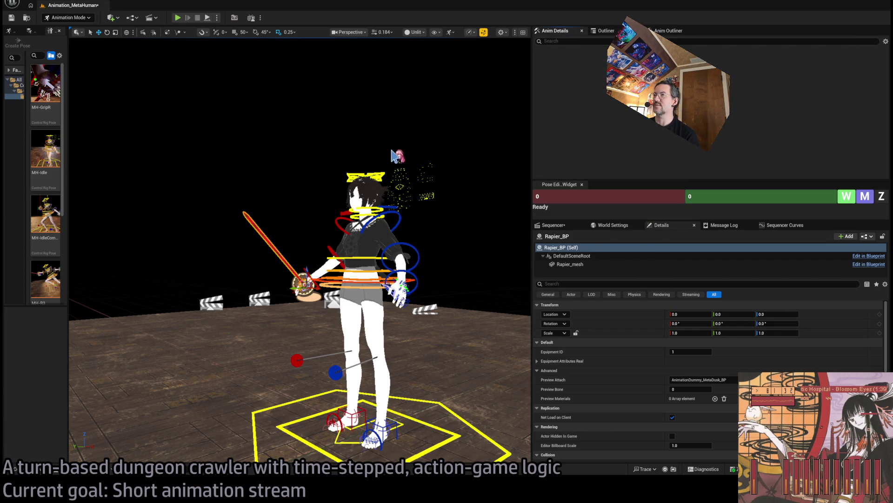
pyautogui.click(45, 214)
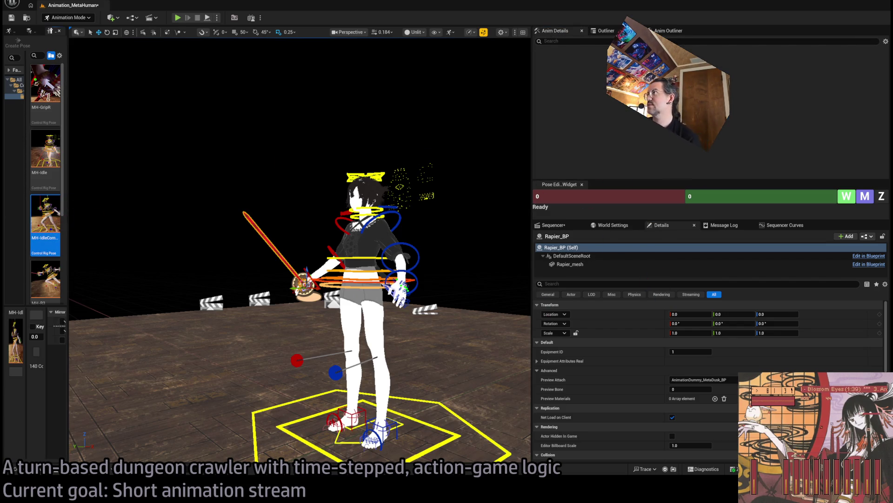
# Step: Select every MetaHuman_ControlRig control and apply the MH-IdleCom idle combat pose to the character
pyautogui.click(556, 225)
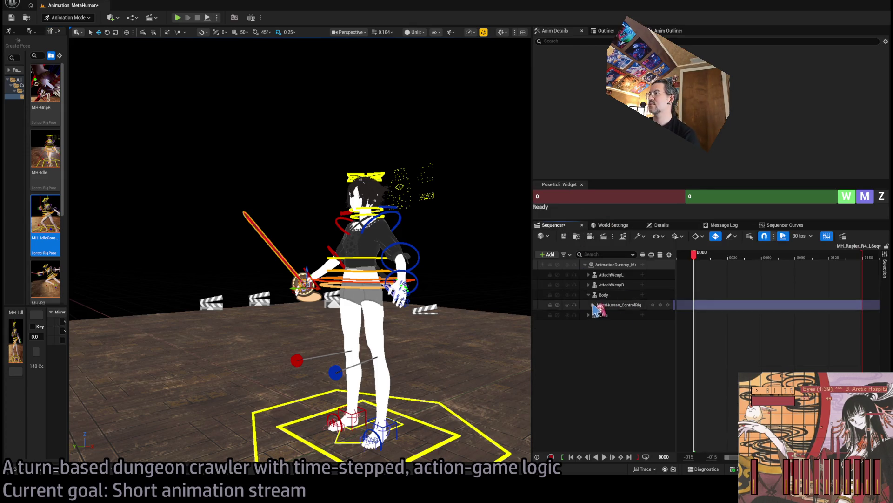
pyautogui.click(593, 305)
pyautogui.click(614, 305)
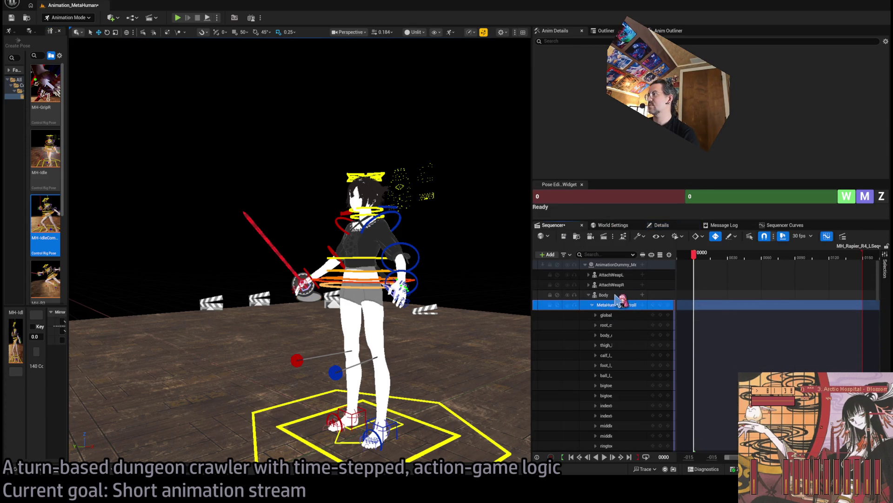
pyautogui.scroll(-10, 621, 302)
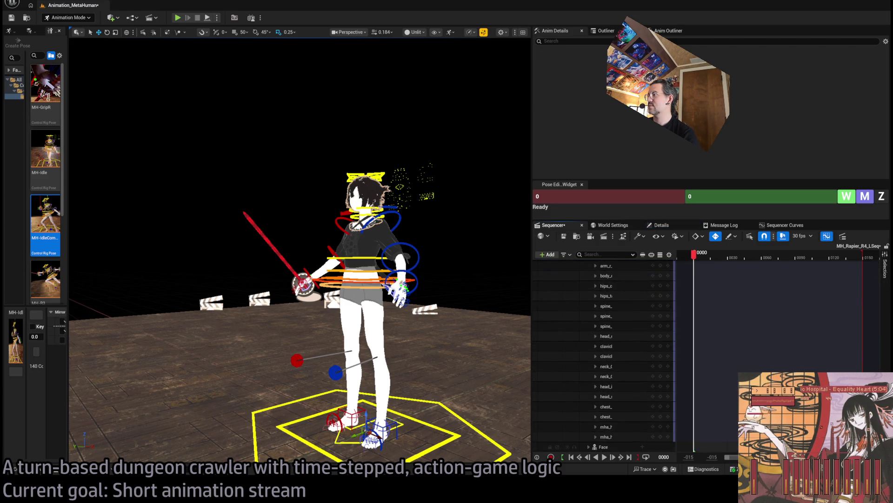
pyautogui.keyDown('shift'); pyautogui.click(614, 437); pyautogui.keyUp('shift')
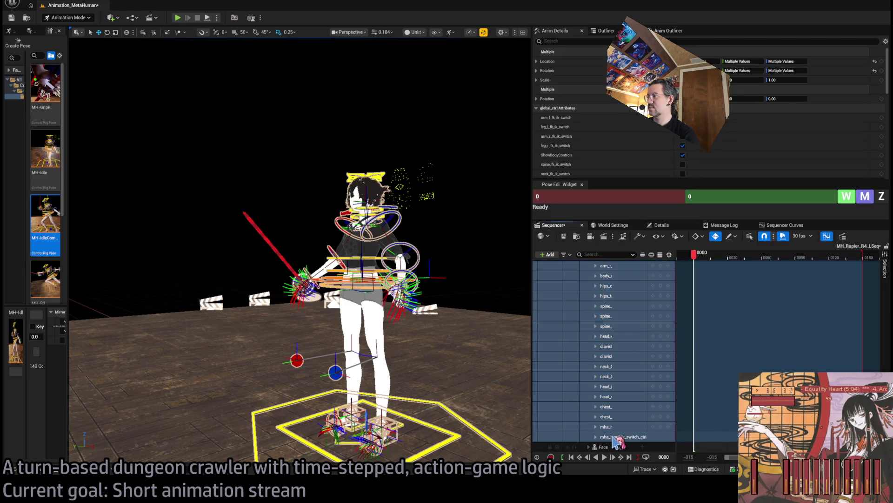
pyautogui.moveTo(53, 223)
pyautogui.mouseDown()
pyautogui.moveTo(68, 247)
pyautogui.moveTo(102, 266)
pyautogui.moveTo(456, 353)
pyautogui.mouseUp()
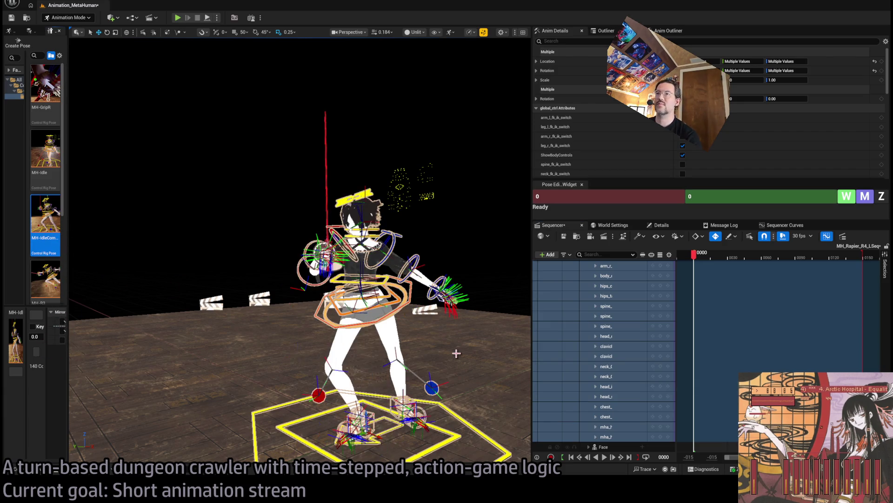
# Step: Key all body controls at frame 0, scrubbing to frame 9 and back to check
pyautogui.press('f')
pyautogui.scroll(-10, 865, 356)
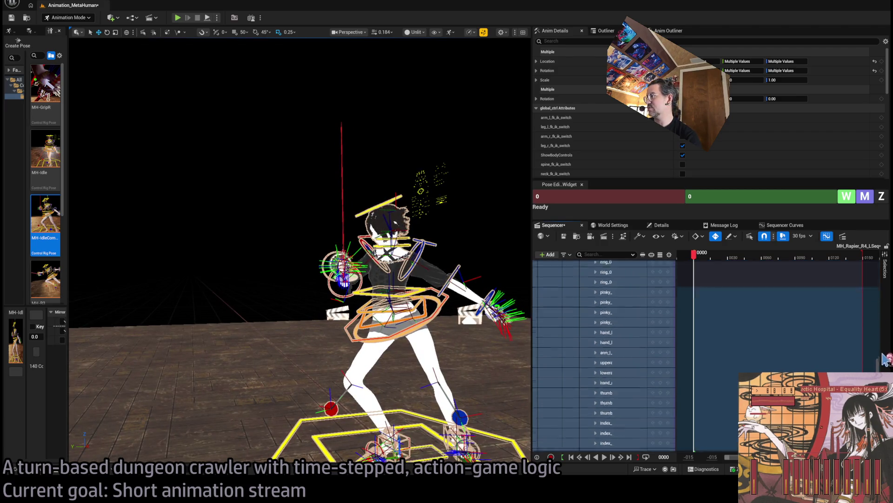
pyautogui.scroll(10, 870, 356)
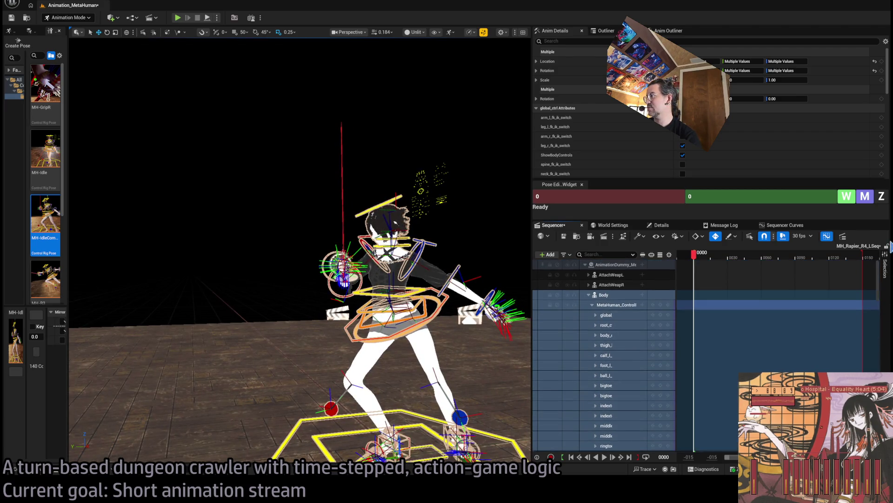
pyautogui.click(661, 307)
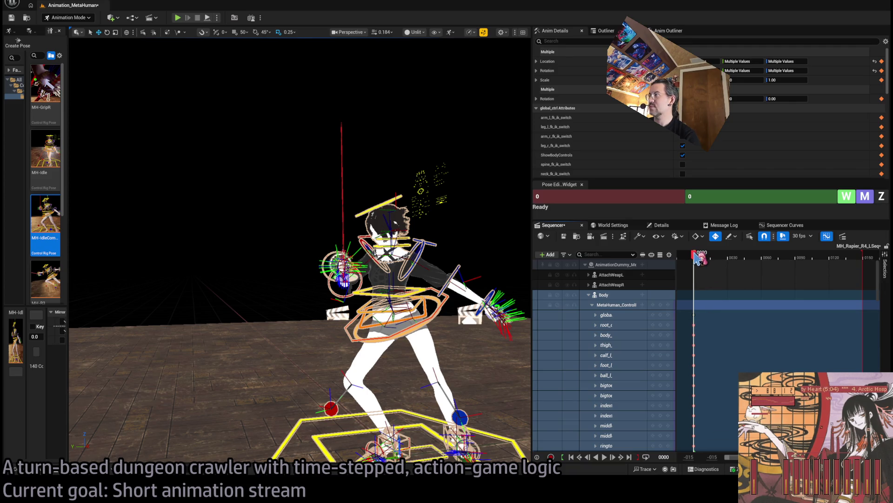
pyautogui.moveTo(697, 257)
pyautogui.mouseDown()
pyautogui.moveTo(708, 261)
pyautogui.moveTo(708, 272)
pyautogui.mouseUp()
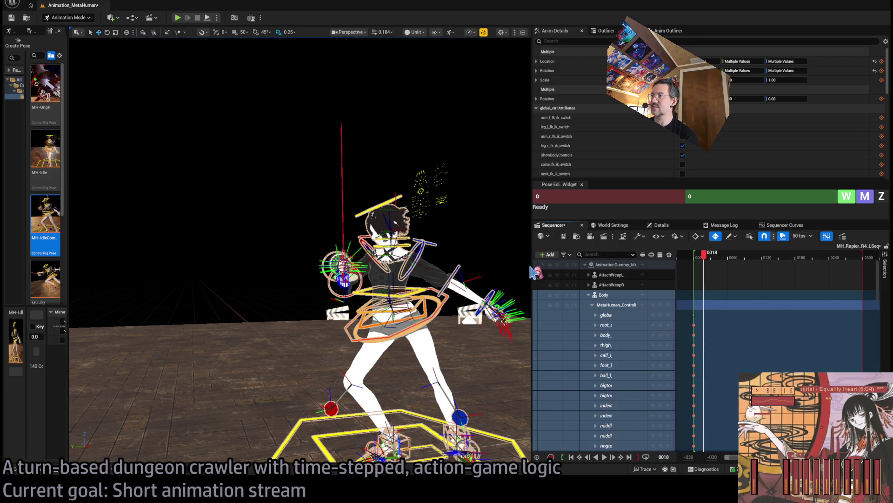
pyautogui.moveTo(531, 266); pyautogui.dragTo(466, 270)
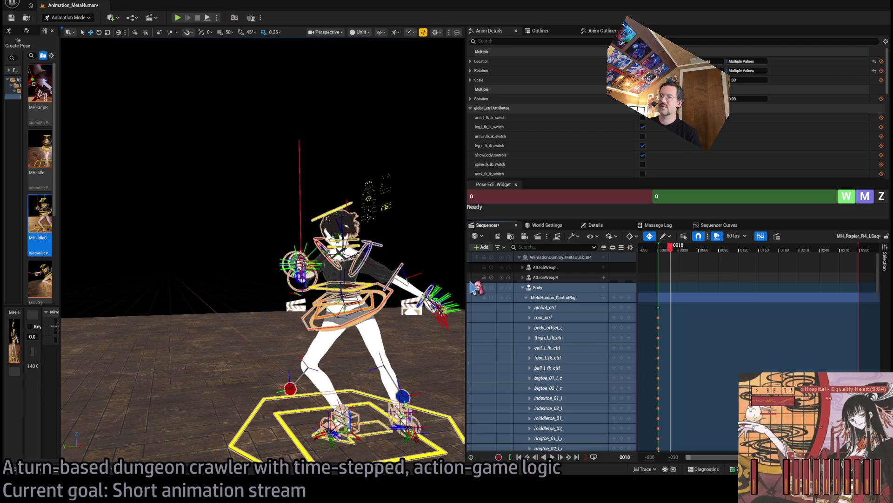
pyautogui.moveTo(670, 246)
pyautogui.mouseDown()
pyautogui.moveTo(661, 252)
pyautogui.moveTo(679, 248)
pyautogui.mouseUp()
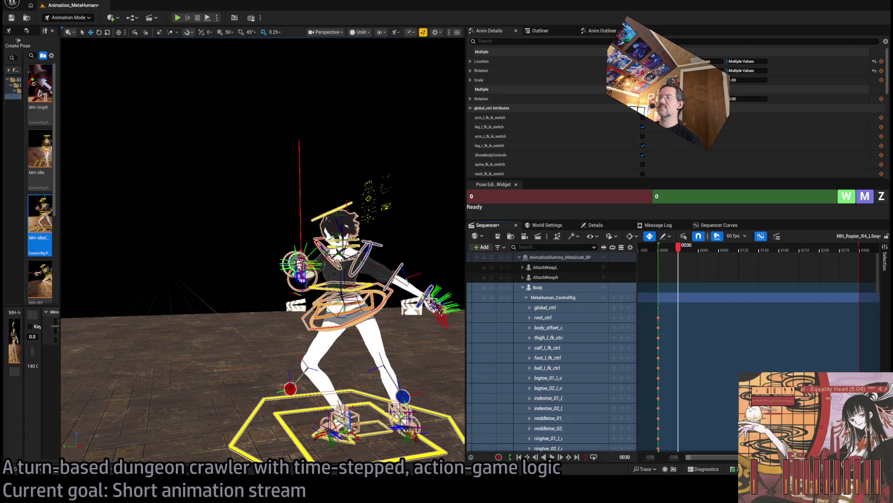
# Step: Shorten the sequence's playback range to end at about frame 113
pyautogui.scroll(10, 263, 250)
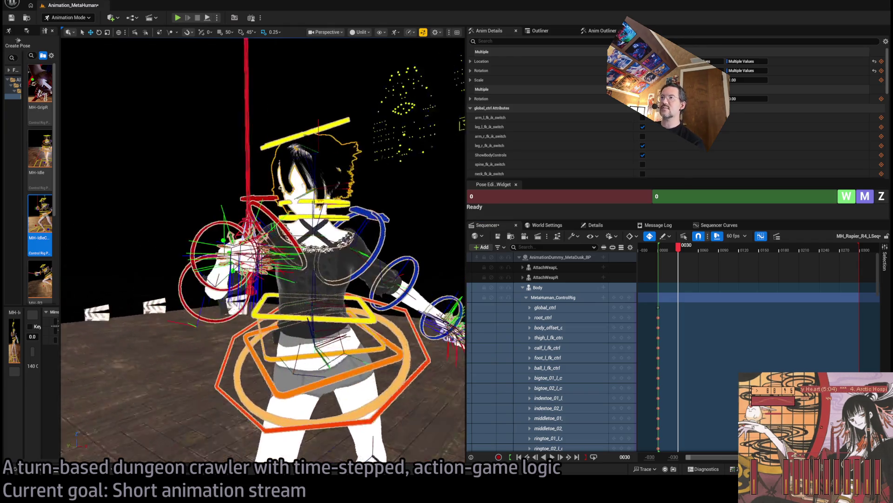
pyautogui.scroll(-8, 263, 249)
pyautogui.scroll(5, 263, 250)
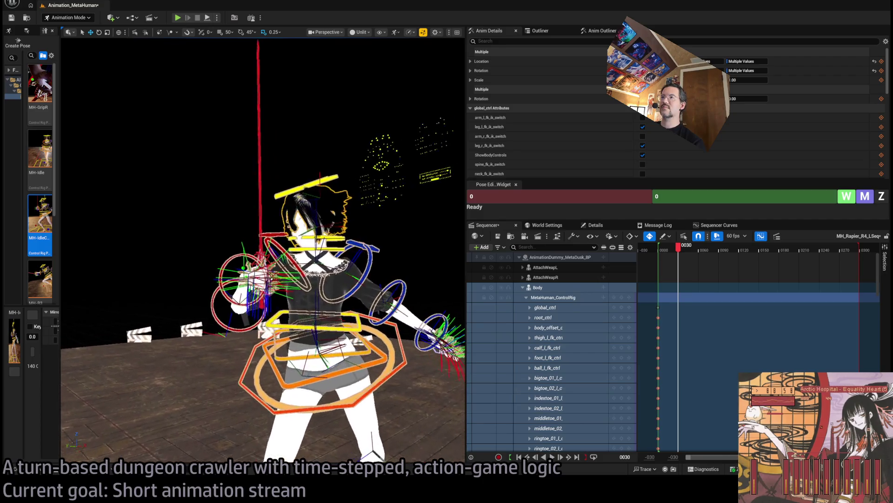
pyautogui.scroll(-3, 263, 250)
pyautogui.scroll(3, 263, 250)
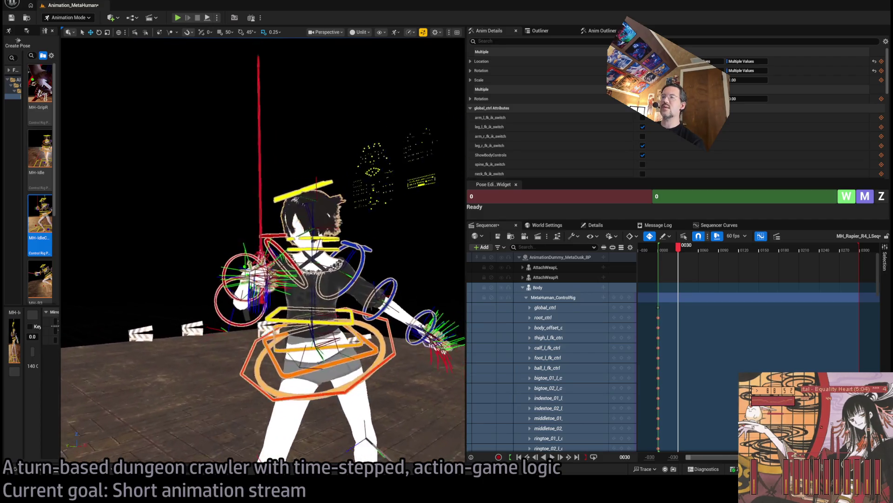
pyautogui.scroll(-3, 263, 250)
pyautogui.scroll(3, 263, 250)
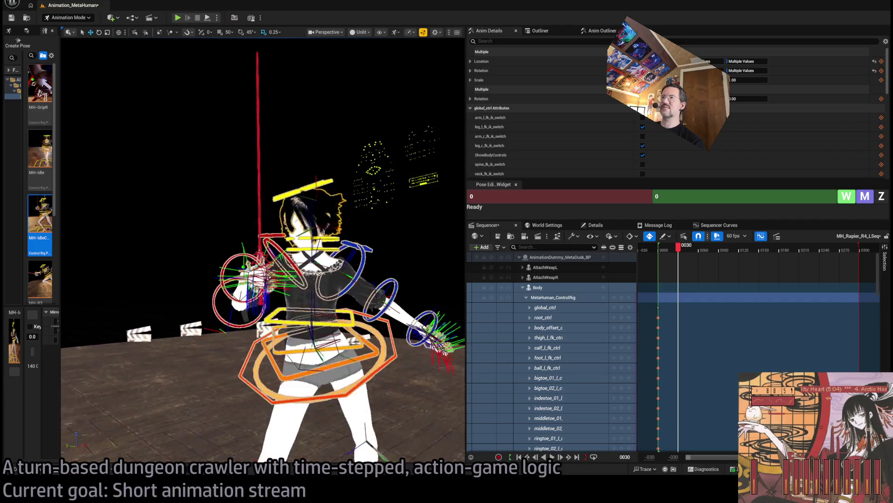
pyautogui.scroll(-3, 263, 250)
pyautogui.scroll(4, 263, 250)
pyautogui.scroll(-3, 388, 281)
pyautogui.scroll(3, 388, 281)
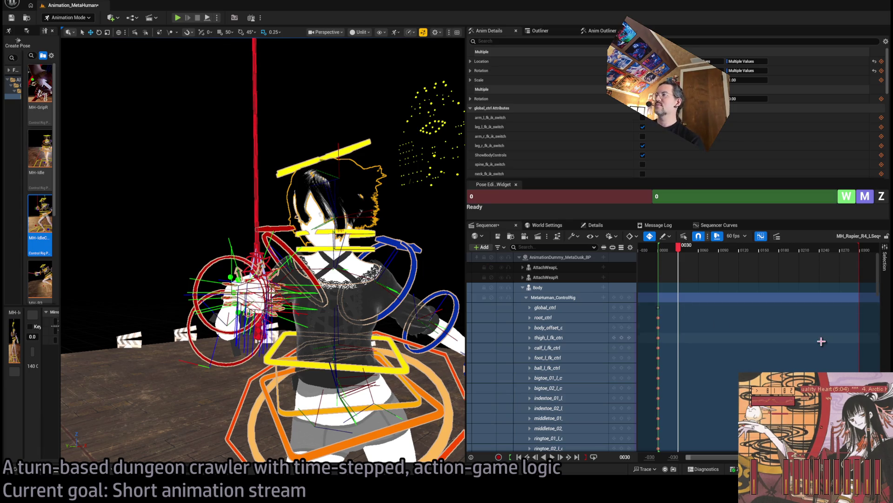
pyautogui.click(676, 250)
pyautogui.moveTo(672, 245); pyautogui.dragTo(664, 251)
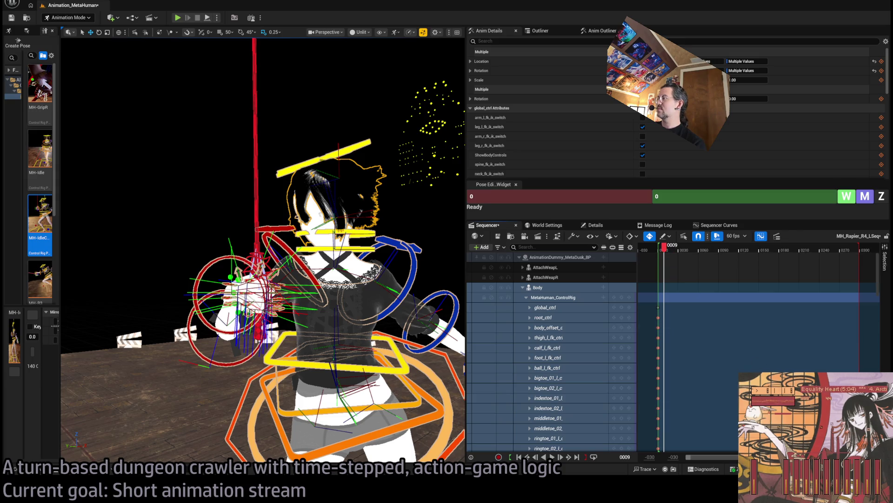
pyautogui.moveTo(859, 249)
pyautogui.mouseDown()
pyautogui.moveTo(727, 287)
pyautogui.moveTo(739, 286)
pyautogui.mouseUp()
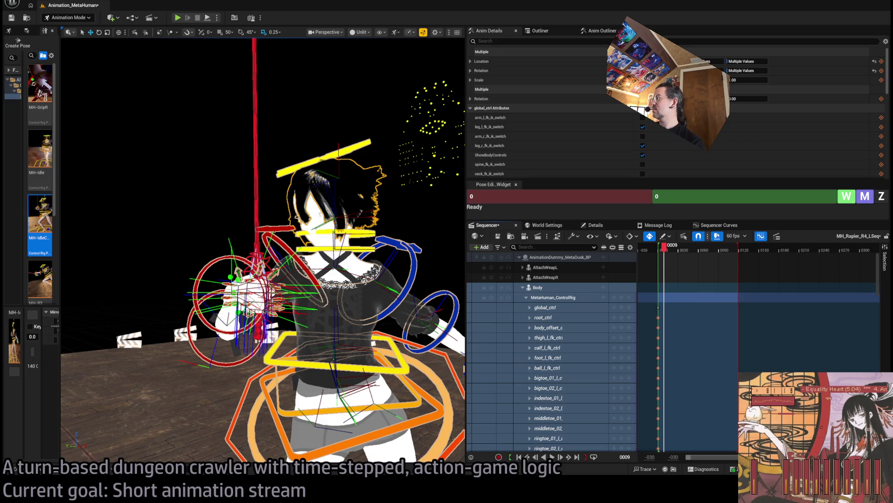
# Step: Expand Body and key every global_ctrl channel at frame 10
pyautogui.scroll(3, 642, 326)
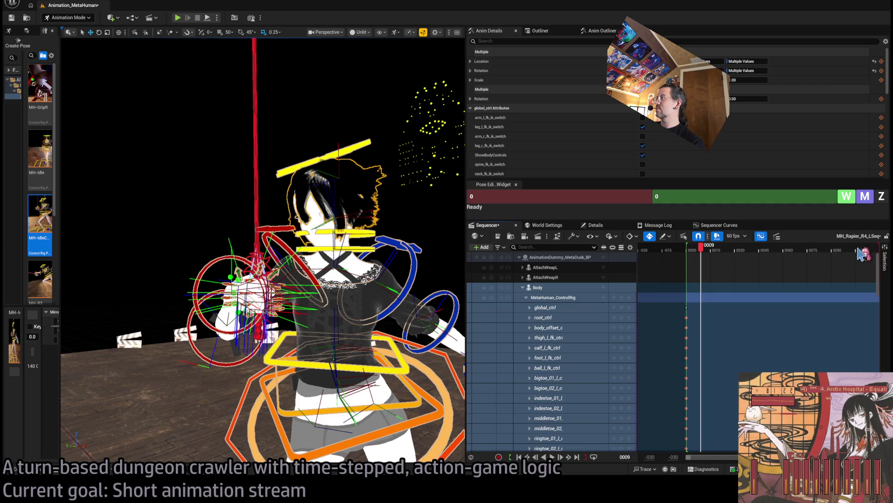
pyautogui.click(695, 251)
pyautogui.moveTo(692, 250)
pyautogui.mouseDown()
pyautogui.moveTo(719, 256)
pyautogui.moveTo(703, 256)
pyautogui.mouseUp()
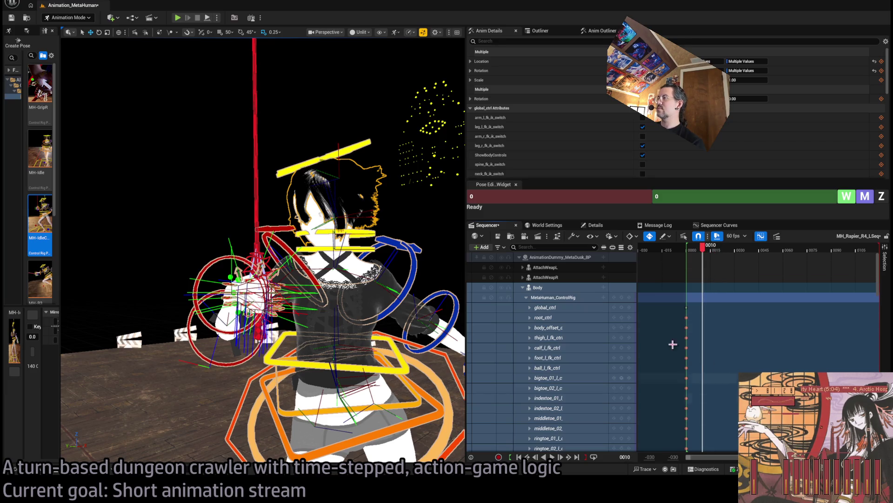
pyautogui.click(523, 288)
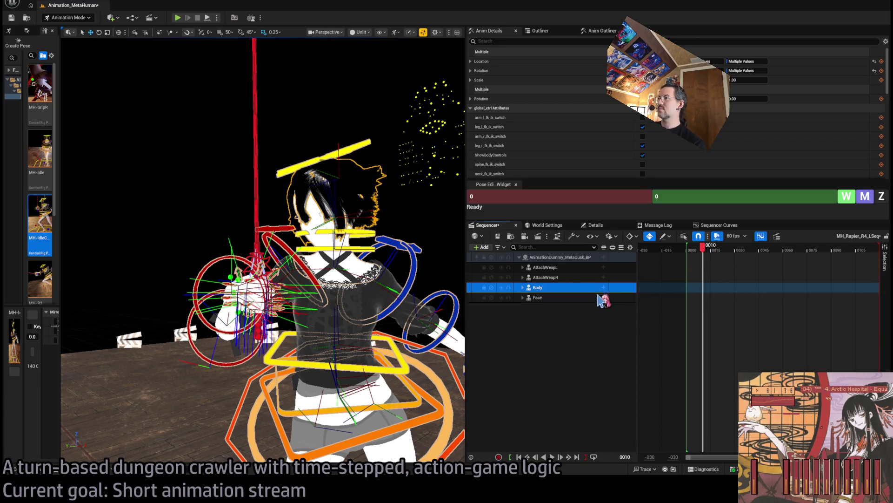
pyautogui.click(523, 287)
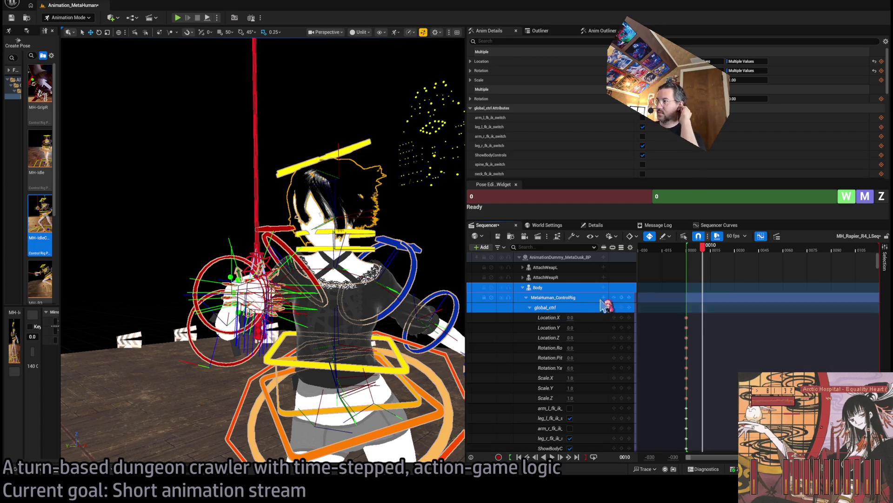
pyautogui.press('s')
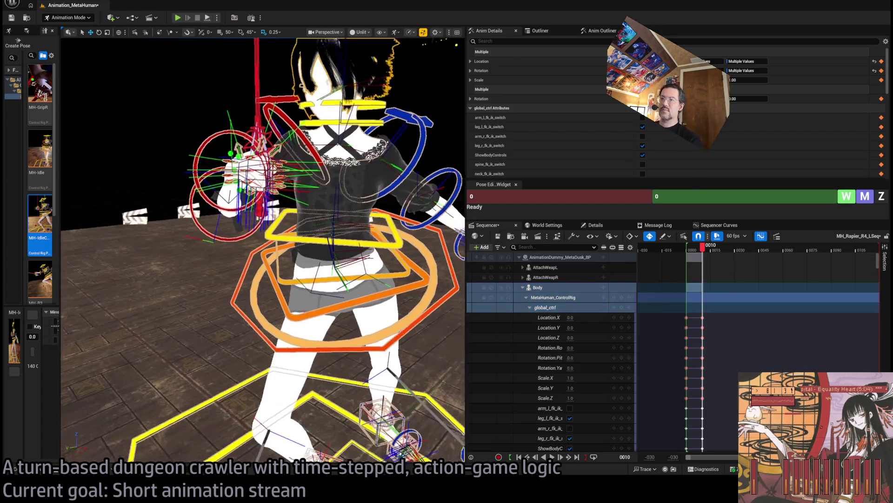
pyautogui.scroll(-5, 348, 243)
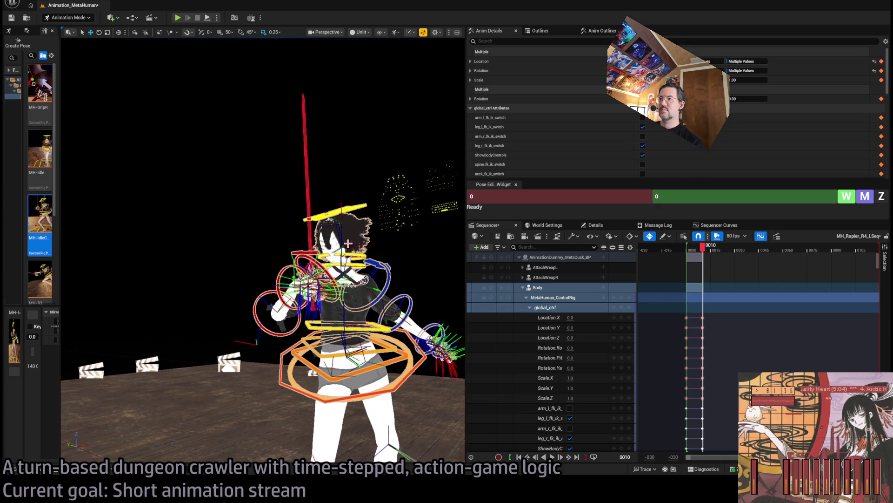
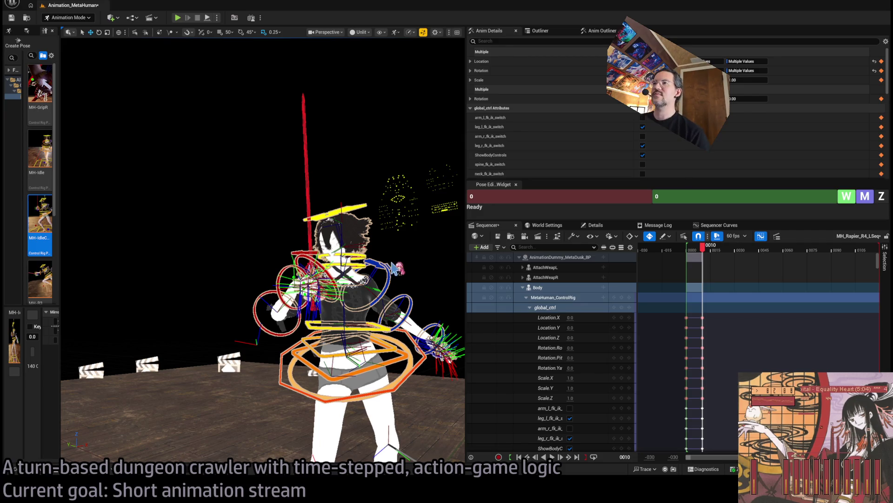
# Step: Select the hip body, spine, both clavicle and head controls, entering frame 10 in the Pose Editor
pyautogui.moveTo(348, 242)
pyautogui.mouseDown()
pyautogui.moveTo(349, 223)
pyautogui.moveTo(414, 291)
pyautogui.mouseUp()
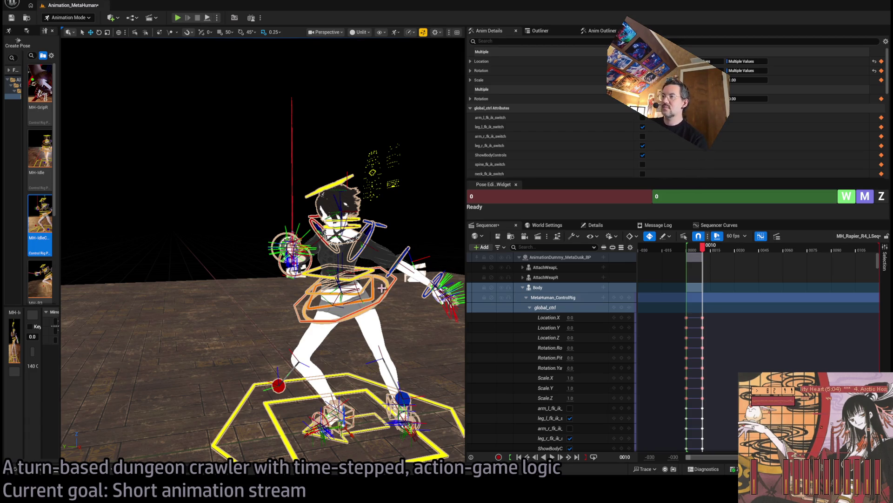
pyautogui.click(374, 293)
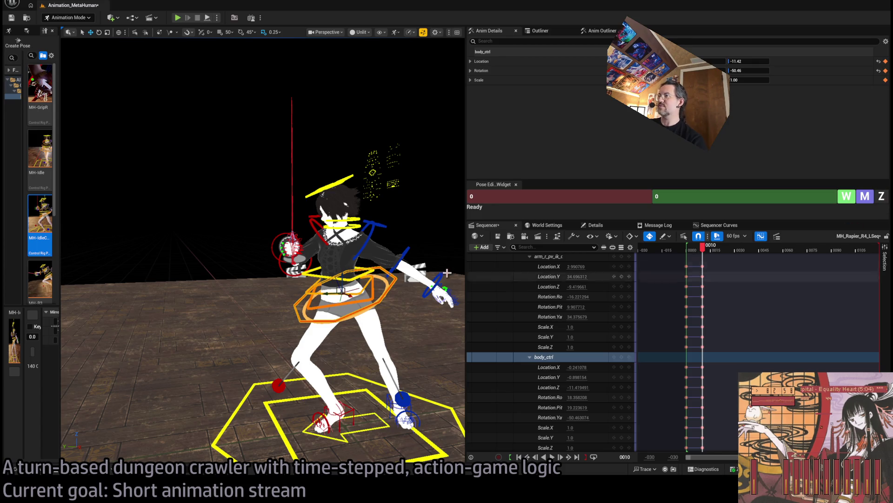
pyautogui.keyDown('ctrl'); pyautogui.click(369, 283); pyautogui.keyUp('ctrl')
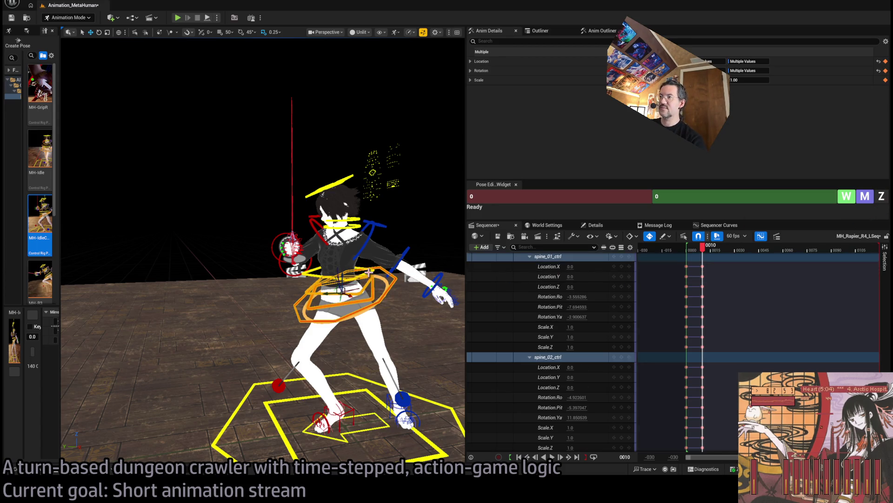
pyautogui.keyDown('ctrl'); pyautogui.click(385, 231); pyautogui.keyUp('ctrl')
pyautogui.keyDown('ctrl'); pyautogui.click(315, 217); pyautogui.keyUp('ctrl')
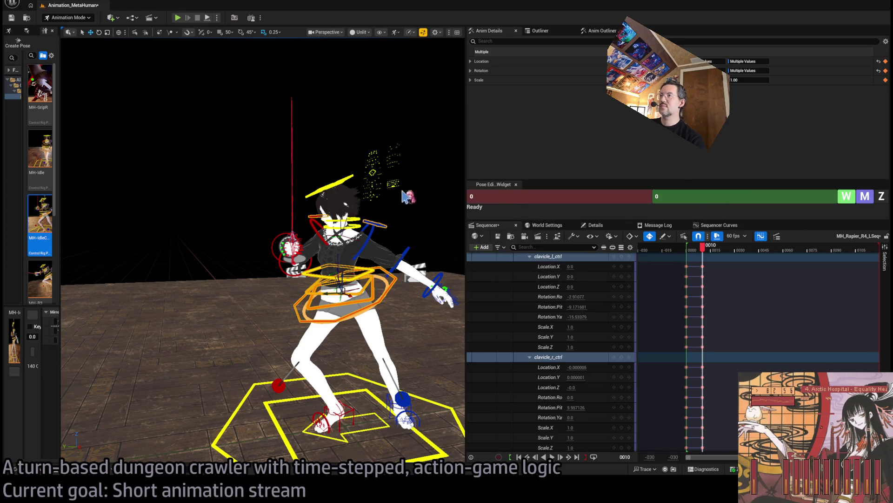
pyautogui.click(728, 196)
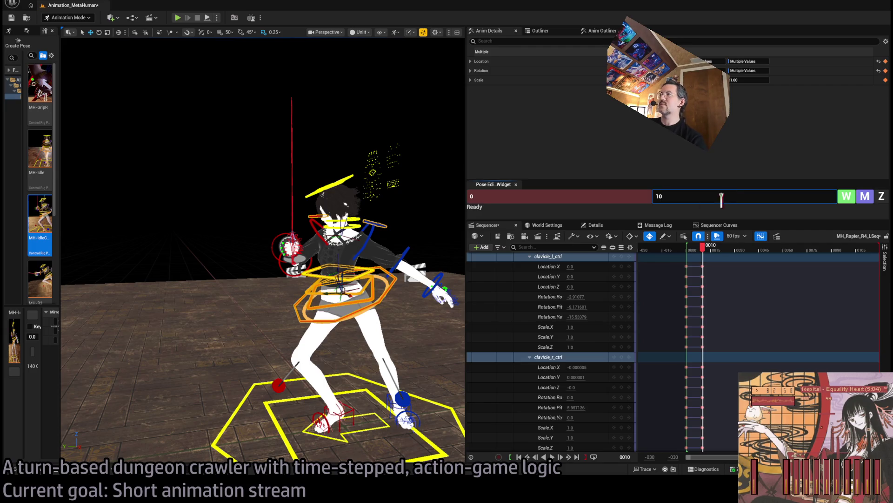
pyautogui.keyDown('ctrl'); pyautogui.click(336, 185); pyautogui.keyUp('ctrl')
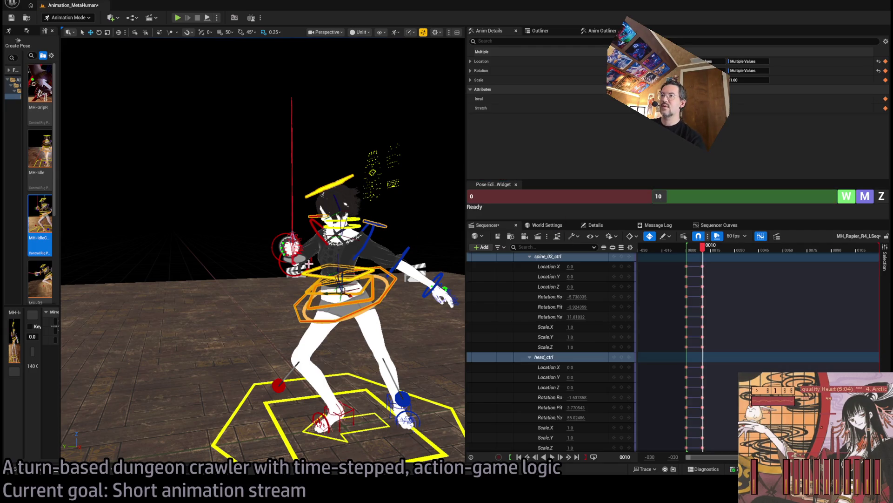
# Step: Add both arms' FK controls and zero all 17 selected controls at frame 10
pyautogui.click(293, 253)
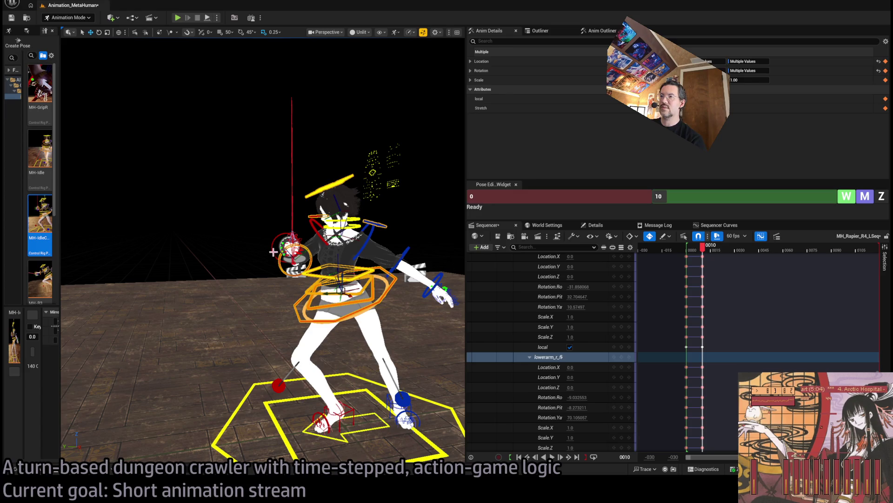
pyautogui.keyDown('ctrl'); pyautogui.click(298, 261); pyautogui.keyUp('ctrl')
pyautogui.press('f')
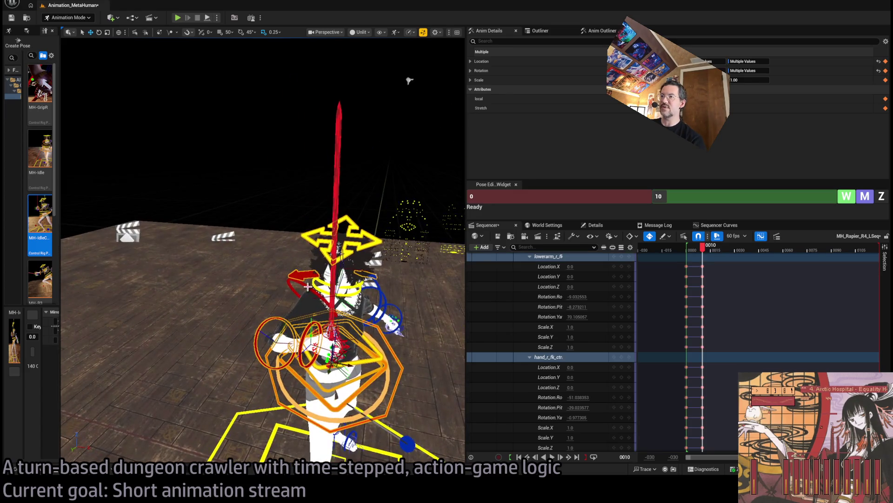
pyautogui.click(386, 182)
pyautogui.press('f')
pyautogui.keyDown('ctrl'); pyautogui.click(391, 263); pyautogui.keyUp('ctrl')
pyautogui.click(881, 196)
pyautogui.moveTo(241, 335); pyautogui.dragTo(293, 335)
pyautogui.click(306, 330)
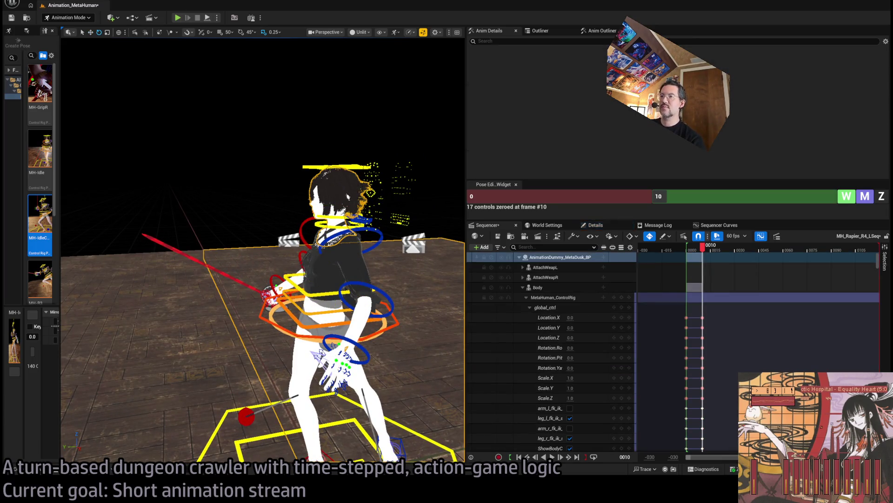
# Step: Turn the hips about 91° and zero the right foot roll control at frame 10
pyautogui.moveTo(319, 317)
pyautogui.mouseDown()
pyautogui.moveTo(350, 310)
pyautogui.moveTo(329, 314)
pyautogui.moveTo(328, 326)
pyautogui.mouseUp()
pyautogui.scroll(5, 263, 249)
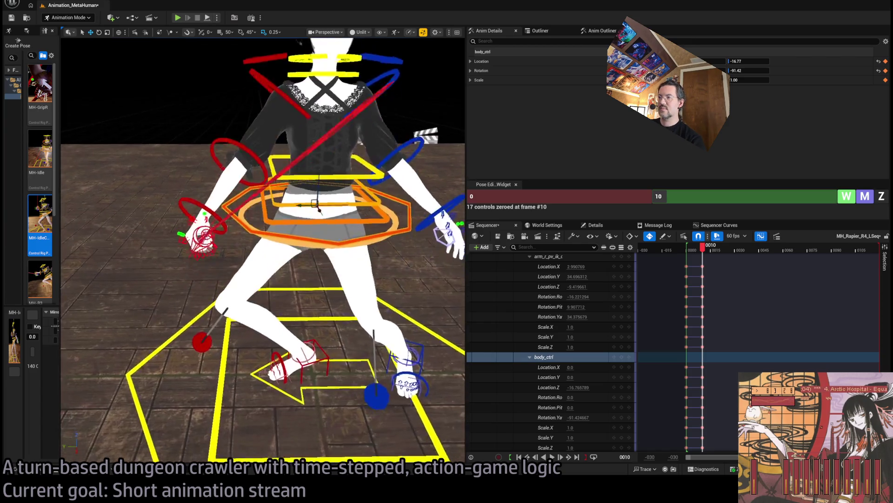
pyautogui.moveTo(325, 321); pyautogui.dragTo(306, 320)
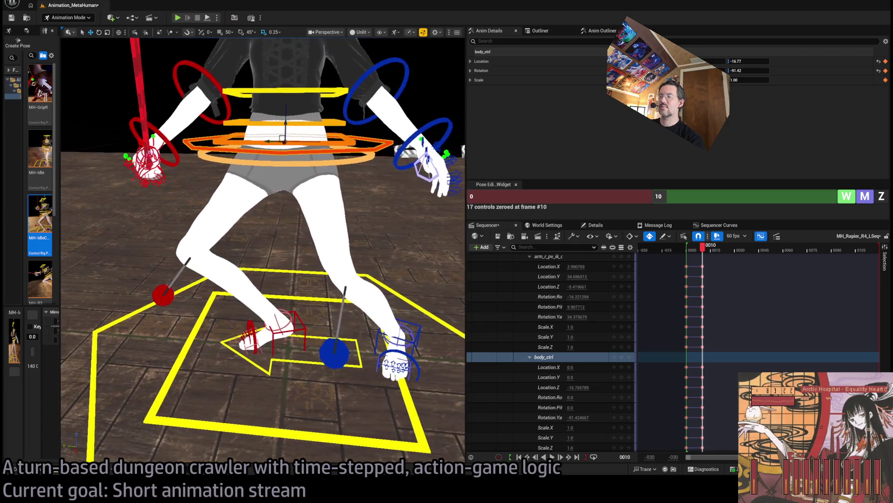
pyautogui.click(291, 318)
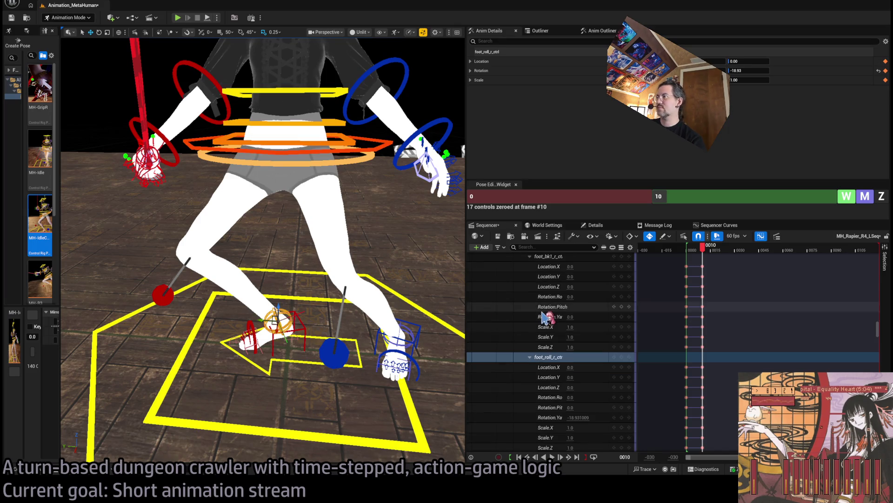
pyautogui.click(881, 195)
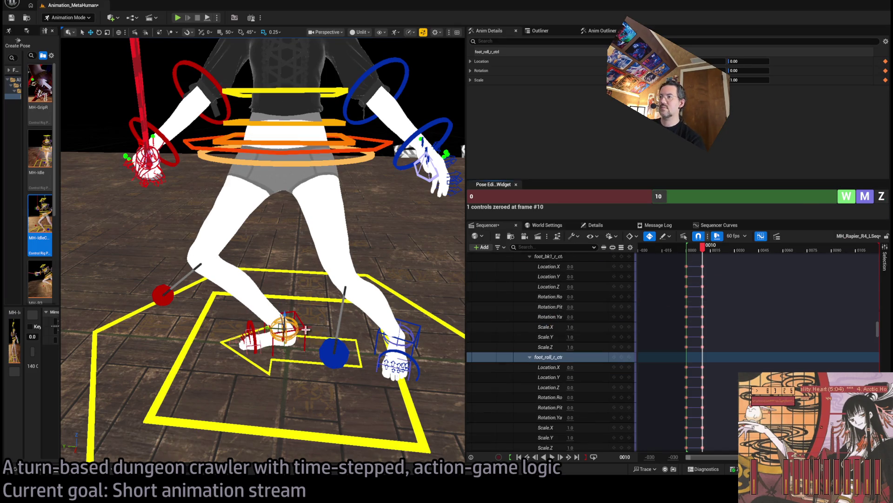
# Step: Lower the hips deeper into the crouch and rotate the right foot IK about 33°
pyautogui.click(305, 329)
pyautogui.scroll(5, 312, 340)
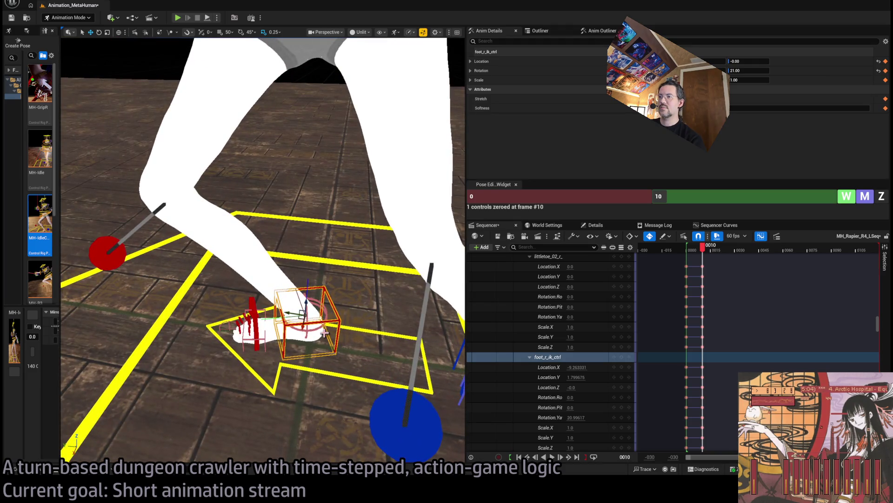
pyautogui.scroll(-5, 324, 332)
pyautogui.moveTo(324, 332)
pyautogui.mouseDown()
pyautogui.moveTo(400, 382)
pyautogui.moveTo(368, 395)
pyautogui.mouseUp()
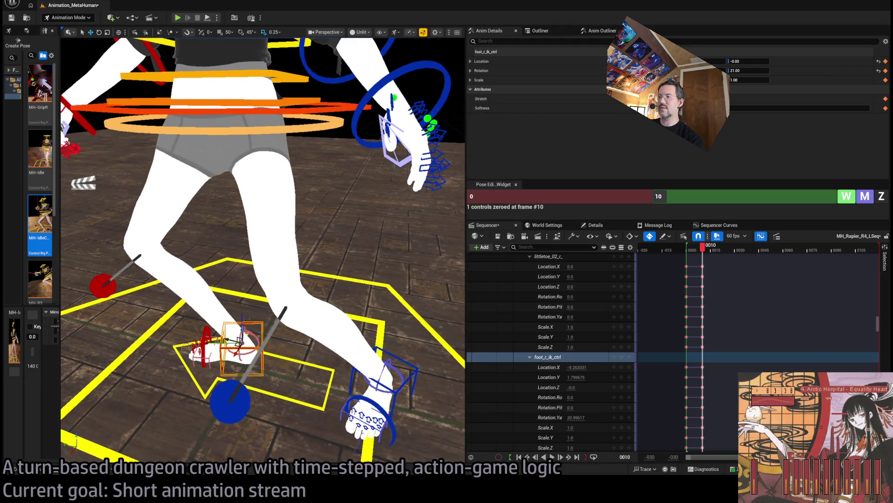
pyautogui.scroll(-5, 375, 393)
pyautogui.click(375, 393)
pyautogui.click(242, 204)
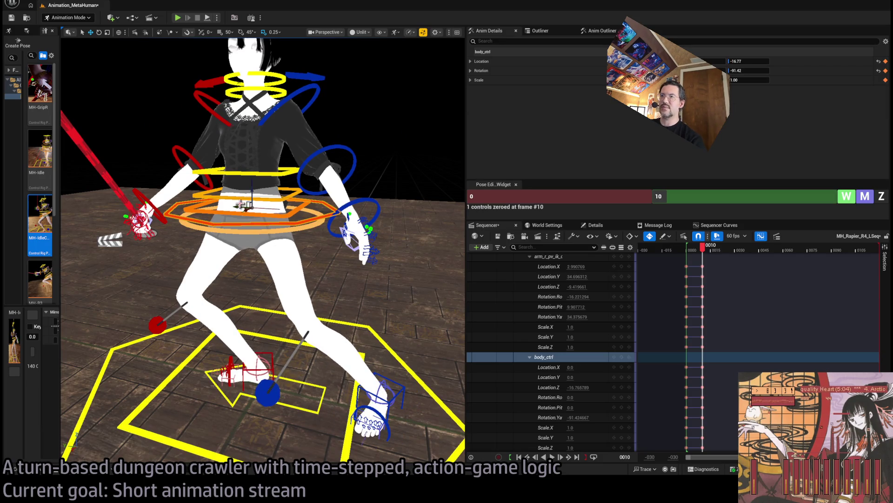
pyautogui.moveTo(246, 202)
pyautogui.mouseDown()
pyautogui.moveTo(251, 256)
pyautogui.moveTo(261, 242)
pyautogui.mouseUp()
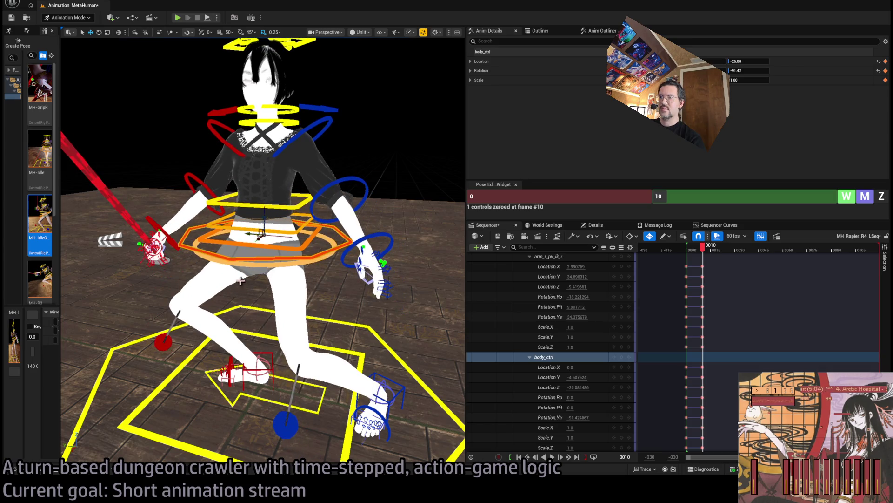
pyautogui.scroll(5, 255, 282)
pyautogui.scroll(1, 255, 282)
pyautogui.click(274, 287)
pyautogui.moveTo(241, 298)
pyautogui.mouseDown()
pyautogui.moveTo(267, 305)
pyautogui.moveTo(181, 273)
pyautogui.moveTo(205, 260)
pyautogui.mouseUp()
# Step: Lean and twist the upper body by rotating spine_02_ctrl
pyautogui.click(270, 240)
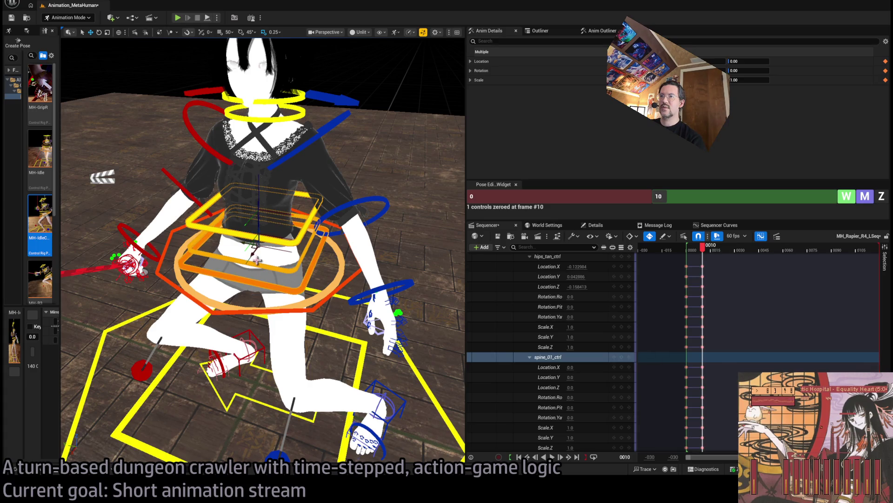
pyautogui.moveTo(257, 259); pyautogui.dragTo(251, 266)
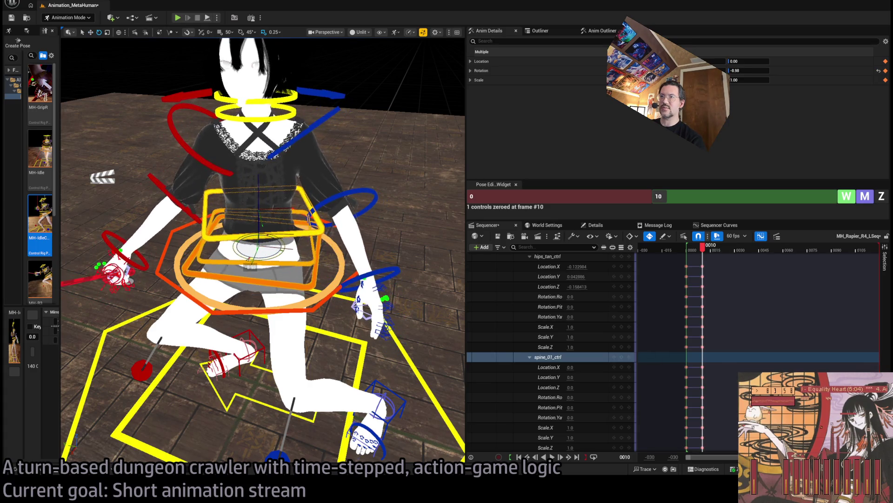
pyautogui.moveTo(272, 232); pyautogui.dragTo(280, 229)
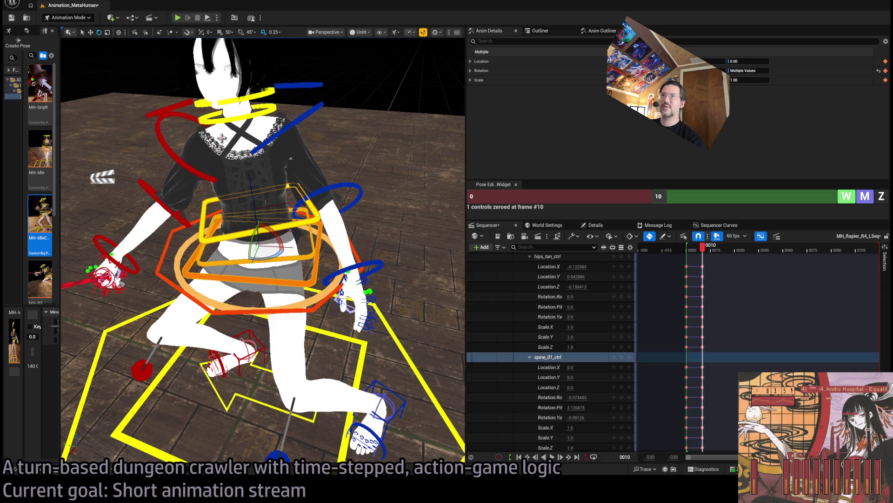
pyautogui.moveTo(259, 93)
pyautogui.mouseDown()
pyautogui.moveTo(205, 103)
pyautogui.moveTo(260, 131)
pyautogui.mouseUp()
pyautogui.moveTo(263, 218); pyautogui.dragTo(279, 247)
# Step: Shift the hips slightly along X and move the right foot IK to straighten the leg
pyautogui.click(184, 272)
pyautogui.moveTo(184, 272); pyautogui.dragTo(242, 260)
pyautogui.press('f')
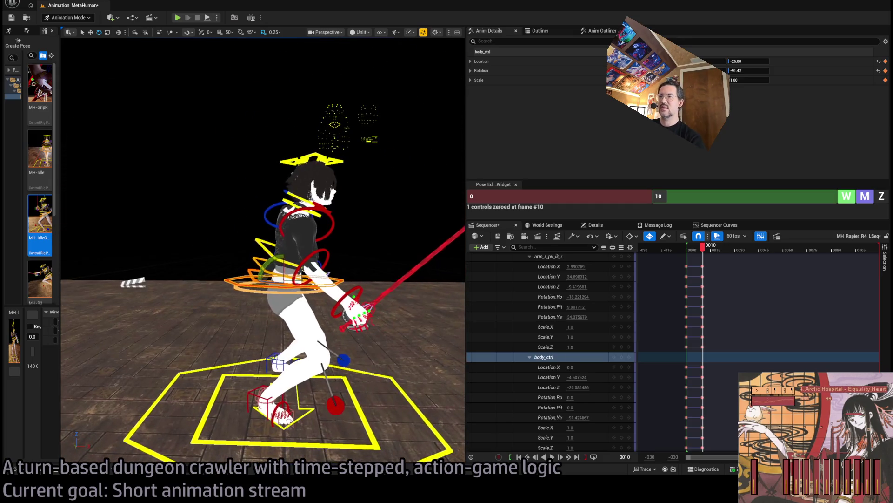
pyautogui.moveTo(296, 279)
pyautogui.mouseDown()
pyautogui.moveTo(325, 286)
pyautogui.moveTo(307, 256)
pyautogui.mouseUp()
pyautogui.click(294, 286)
pyautogui.moveTo(294, 286); pyautogui.dragTo(290, 269)
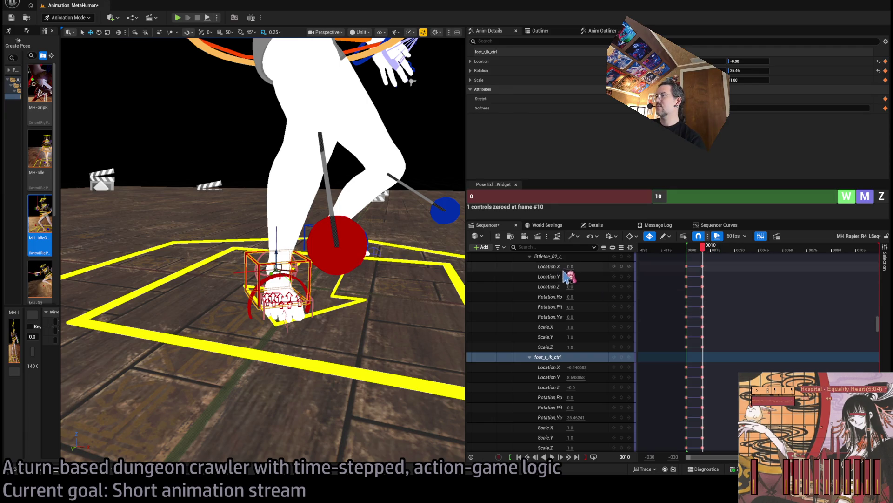
# Step: Browse the control tracks in Sequencer and re-expand the whole control rig track
pyautogui.scroll(-5, 685, 294)
pyautogui.scroll(10, 607, 324)
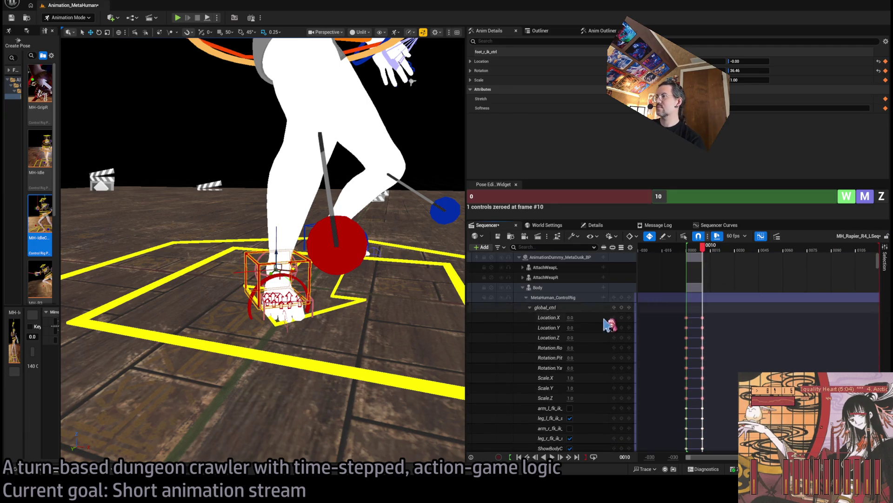
pyautogui.click(535, 311)
pyautogui.scroll(-5, 540, 335)
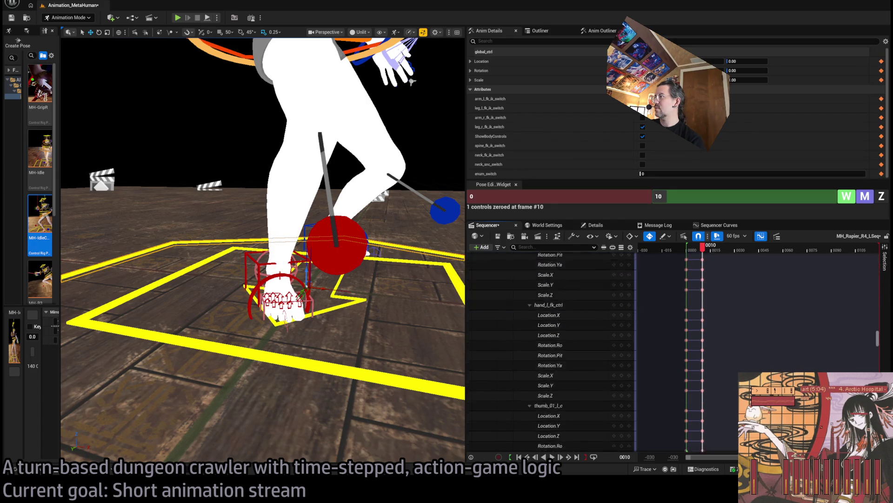
pyautogui.keyDown('shift'); pyautogui.click(542, 335); pyautogui.keyUp('shift')
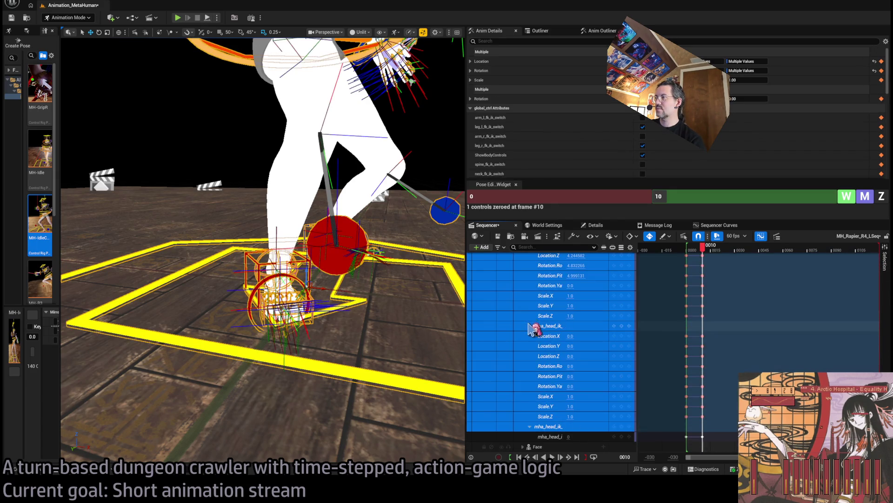
pyautogui.click(536, 326)
pyautogui.click(547, 427)
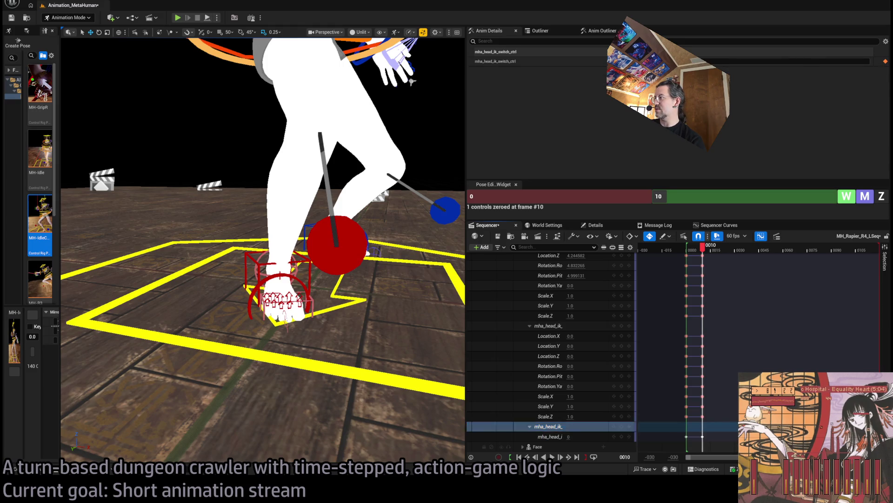
pyautogui.scroll(10, 739, 282)
pyautogui.click(543, 317)
pyautogui.click(530, 317)
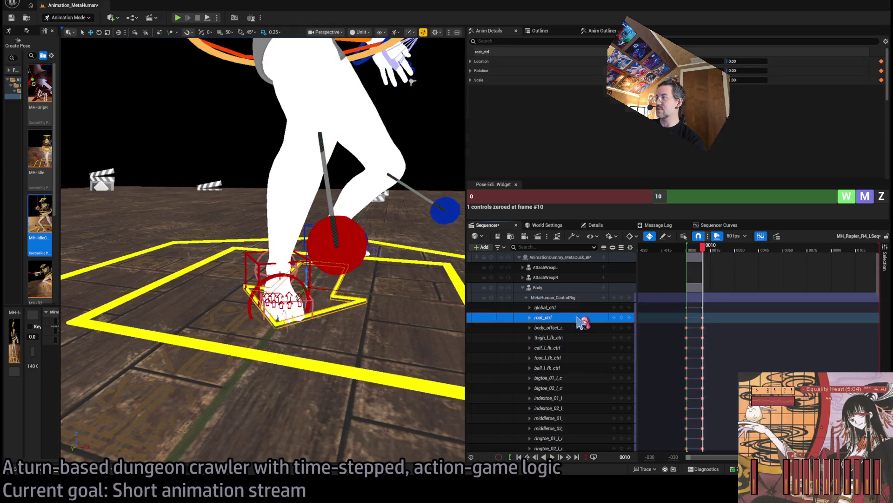
pyautogui.click(566, 298)
pyautogui.click(526, 298)
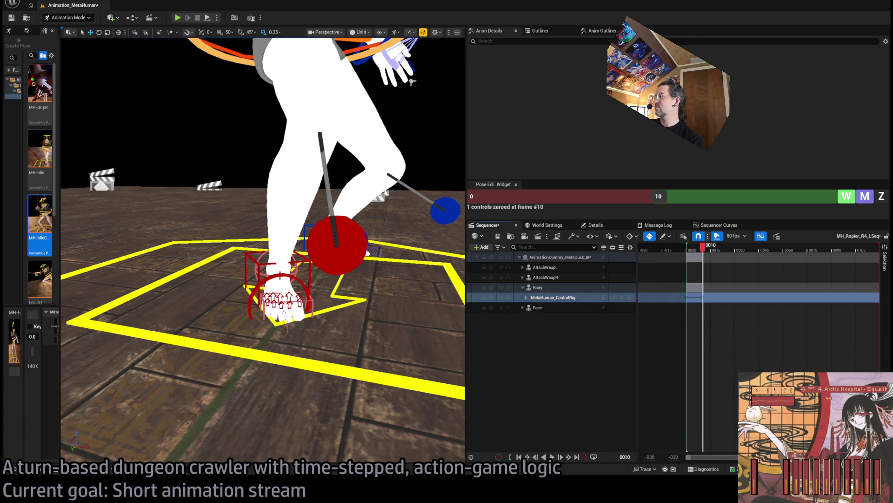
pyautogui.doubleClick(533, 298)
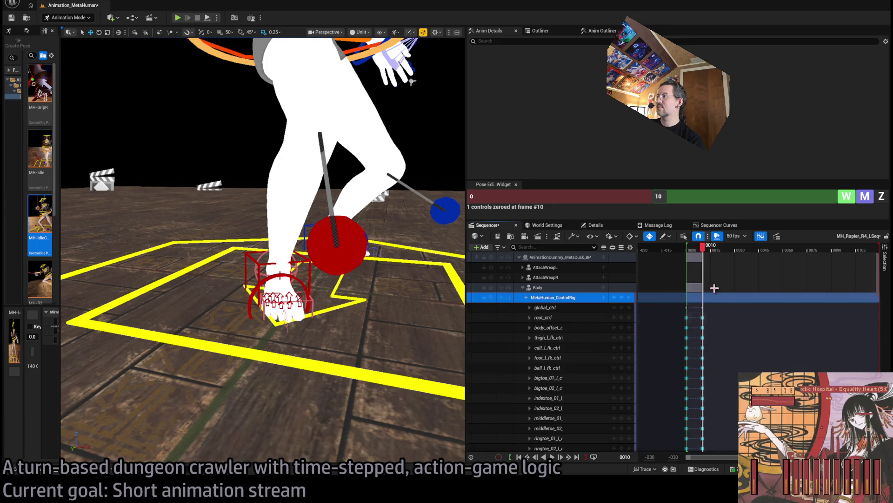
# Step: Scrub frames 8–11 and reposition the right foot IK control up and sideways
pyautogui.moveTo(705, 248); pyautogui.dragTo(703, 252)
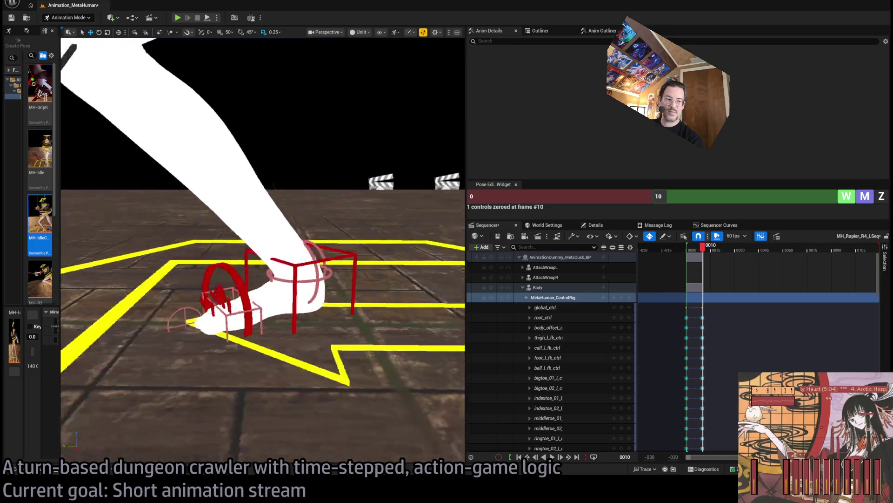
pyautogui.click(261, 317)
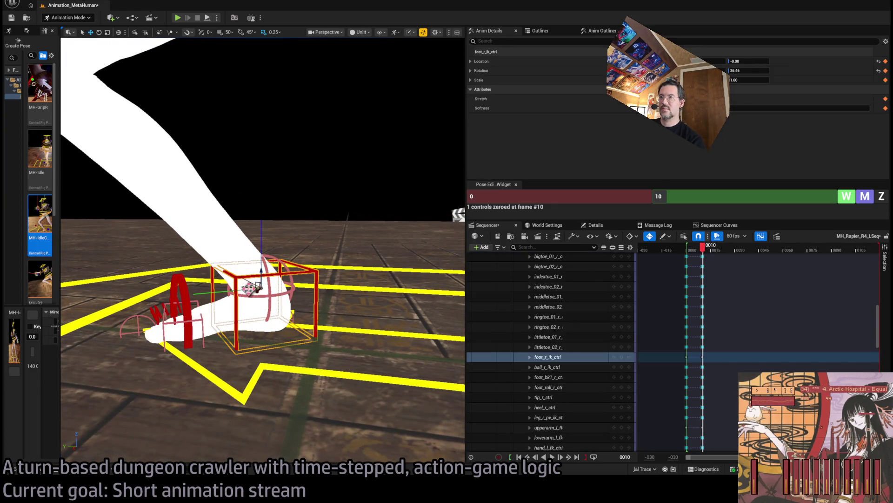
pyautogui.moveTo(704, 248); pyautogui.dragTo(711, 258)
pyautogui.moveTo(263, 286); pyautogui.dragTo(446, 283)
pyautogui.moveTo(708, 251); pyautogui.dragTo(701, 251)
pyautogui.moveTo(261, 195); pyautogui.dragTo(245, 86)
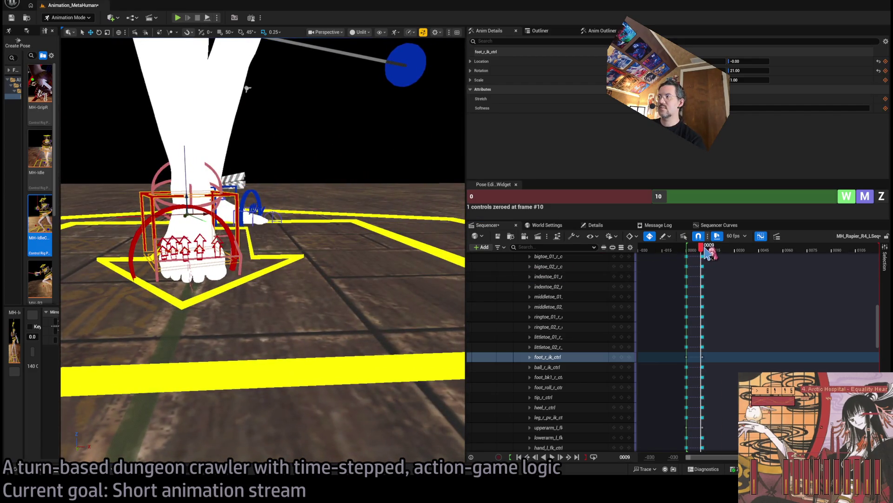
# Step: Return to frame 10 and switch the viewport to Lit mode (Alt+4)
pyautogui.moveTo(704, 253); pyautogui.dragTo(708, 254)
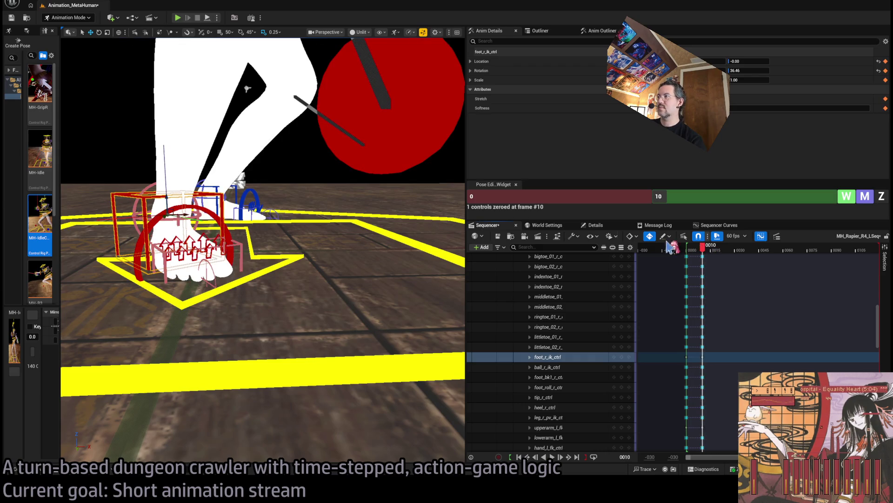
pyautogui.scroll(-5, 279, 186)
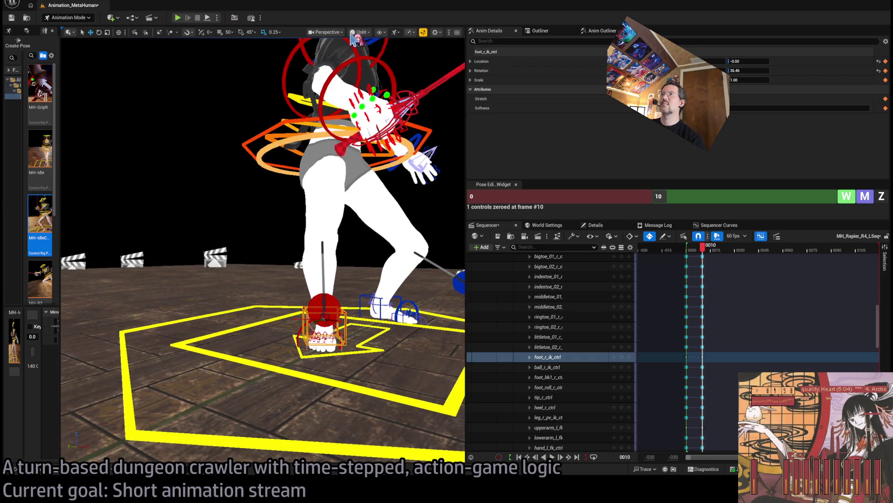
pyautogui.hotkey('alt', '4')
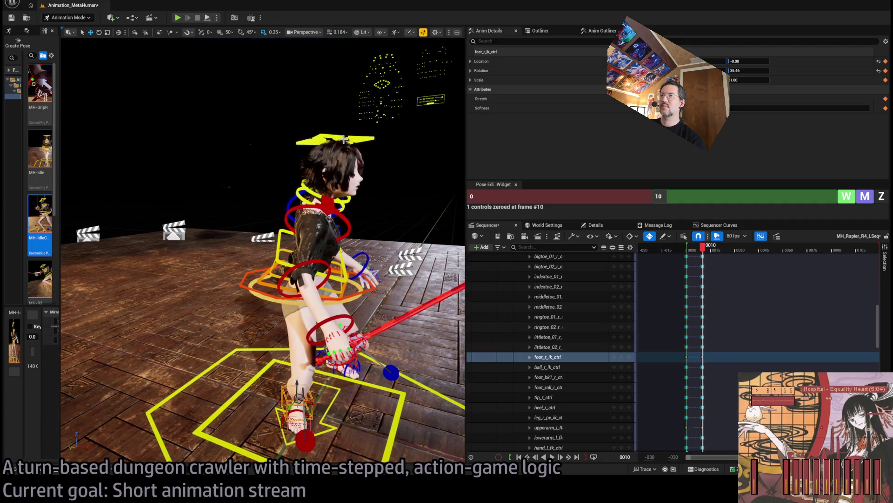
# Step: Turn the head control toward the camera
pyautogui.click(344, 193)
pyautogui.moveTo(346, 180); pyautogui.dragTo(364, 196)
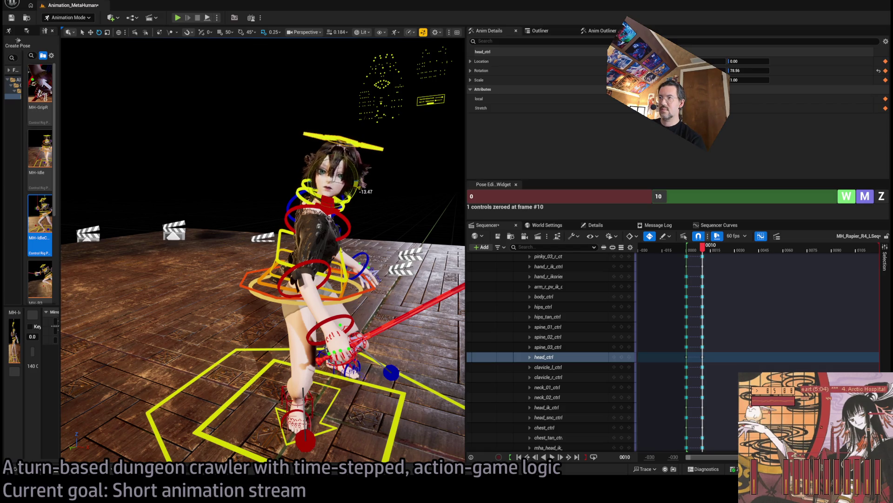
pyautogui.moveTo(342, 142)
pyautogui.mouseDown()
pyautogui.moveTo(329, 147)
pyautogui.moveTo(409, 154)
pyautogui.mouseUp()
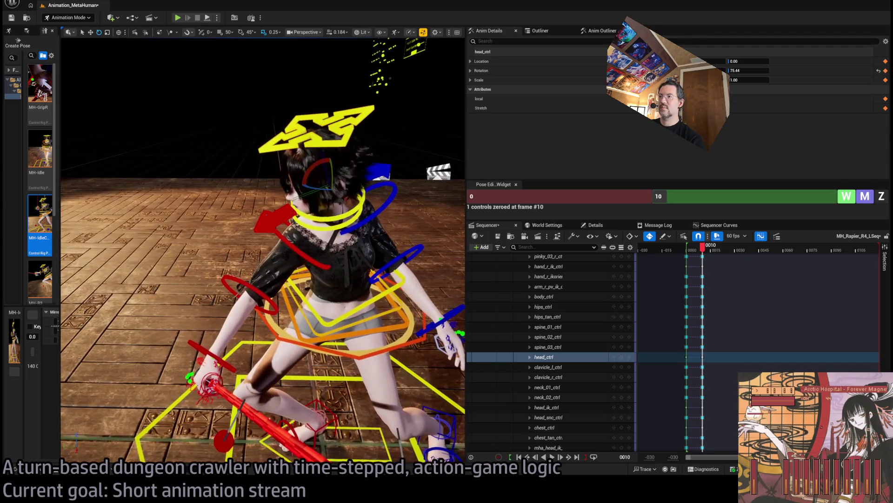
# Step: Rotate the right clavicle, swing the right arm across the body, and angle the wrist up-right
pyautogui.click(272, 222)
pyautogui.moveTo(313, 225); pyautogui.dragTo(336, 264)
pyautogui.click(336, 264)
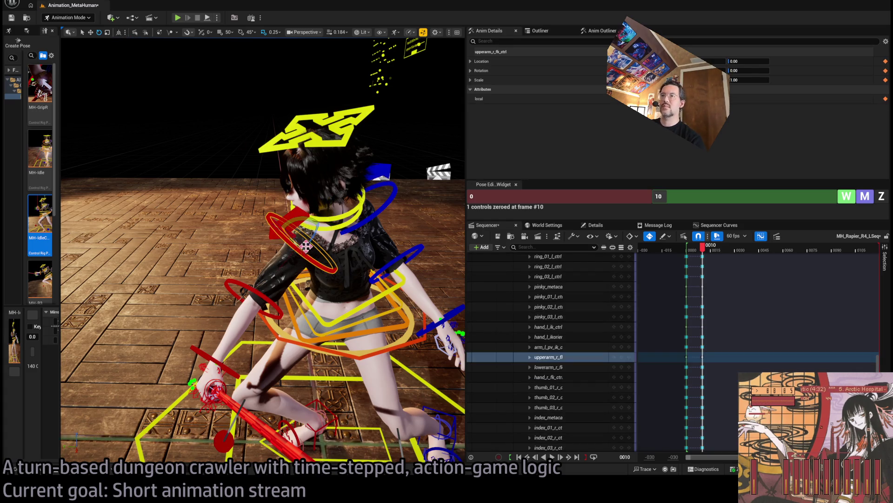
pyautogui.moveTo(295, 236)
pyautogui.mouseDown()
pyautogui.moveTo(301, 223)
pyautogui.moveTo(320, 244)
pyautogui.mouseUp()
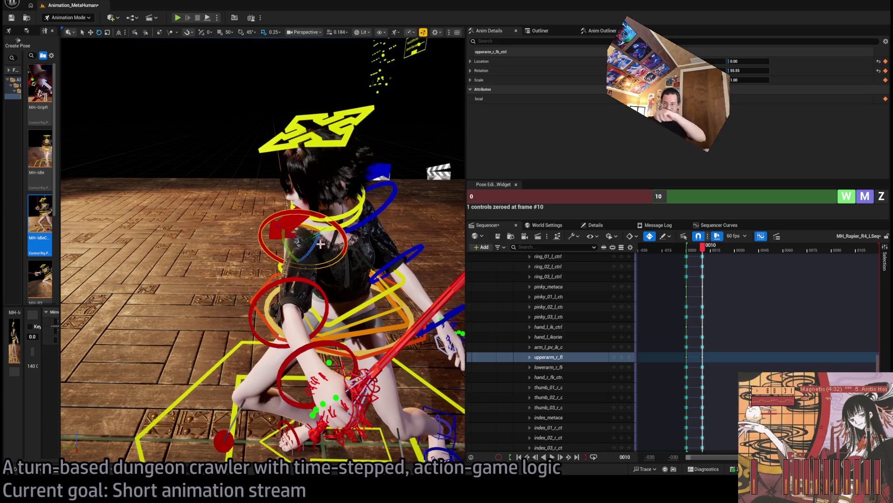
pyautogui.click(291, 312)
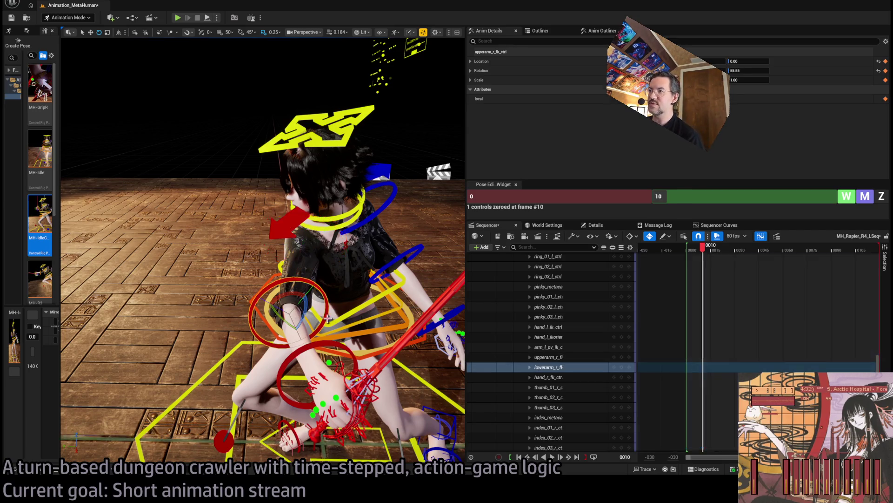
pyautogui.moveTo(303, 309); pyautogui.dragTo(365, 324)
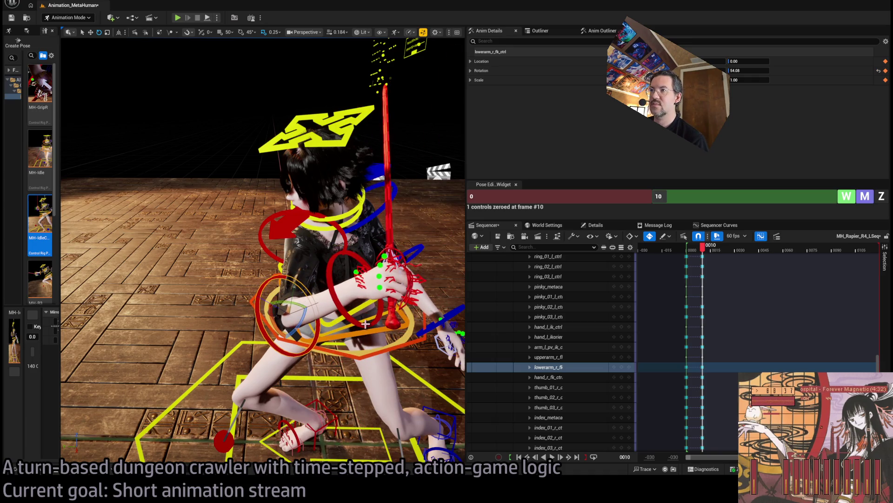
pyautogui.click(367, 323)
pyautogui.moveTo(368, 294); pyautogui.dragTo(281, 279)
# Step: Refine the right forearm, upper arm and hand rotations so the rapier swings across
pyautogui.click(282, 290)
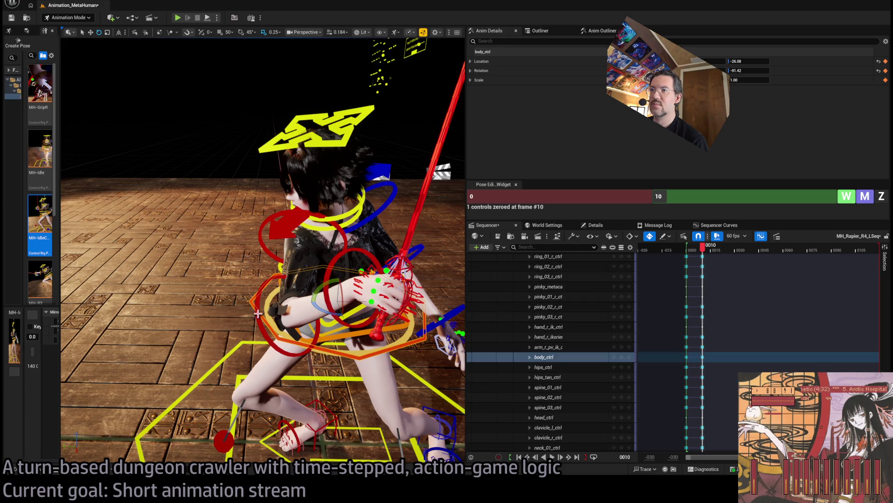
pyautogui.moveTo(298, 303)
pyautogui.mouseDown()
pyautogui.moveTo(298, 325)
pyautogui.moveTo(314, 263)
pyautogui.mouseUp()
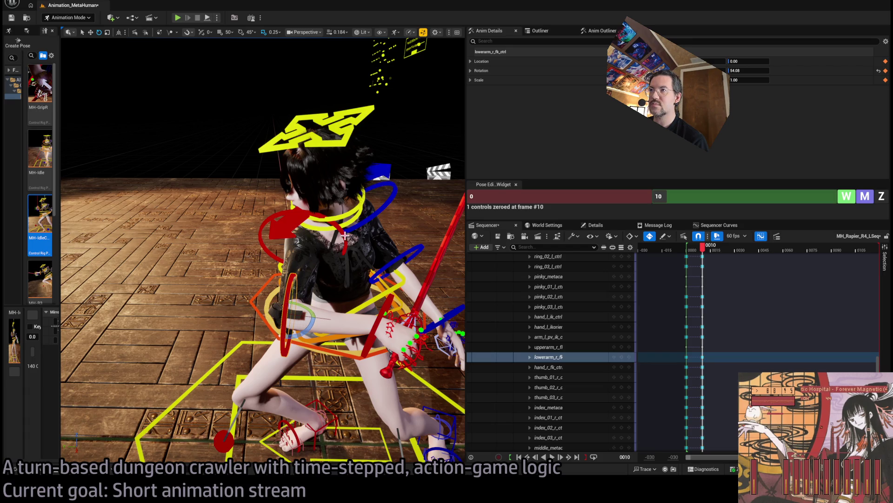
pyautogui.hotkey('ctrl', 'z')
pyautogui.moveTo(286, 228); pyautogui.dragTo(332, 242)
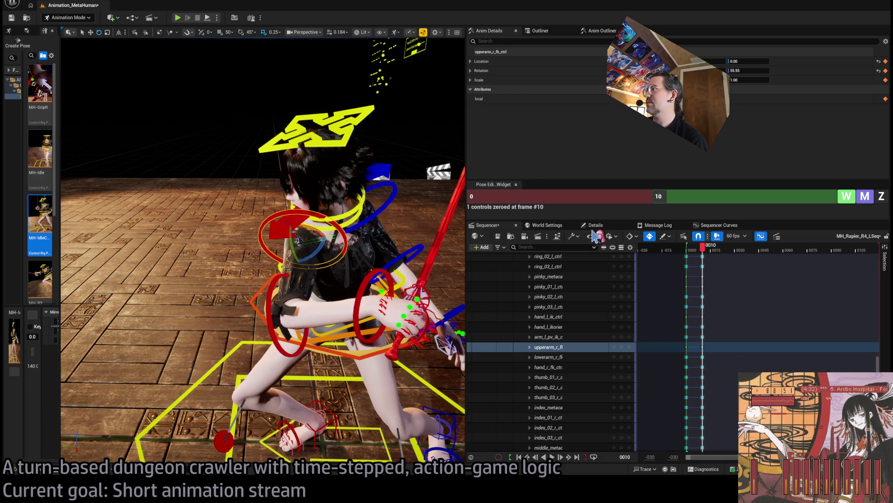
pyautogui.click(595, 225)
pyautogui.click(497, 227)
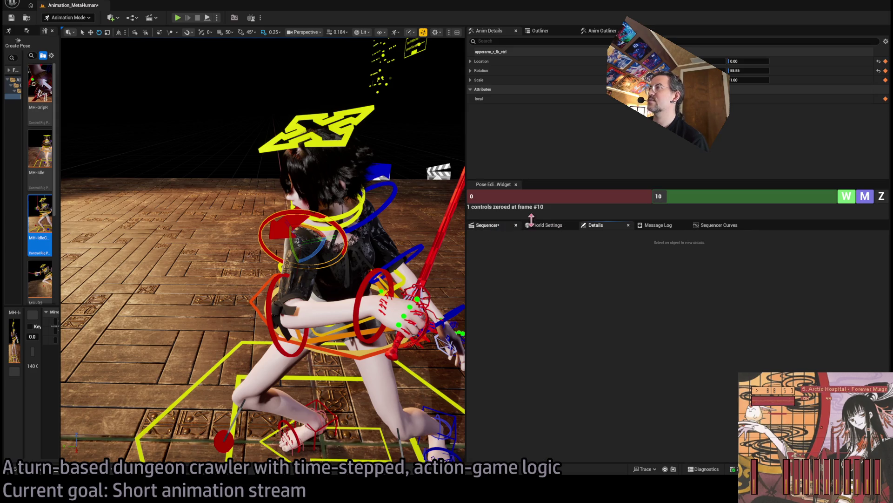
pyautogui.moveTo(321, 235); pyautogui.dragTo(323, 236)
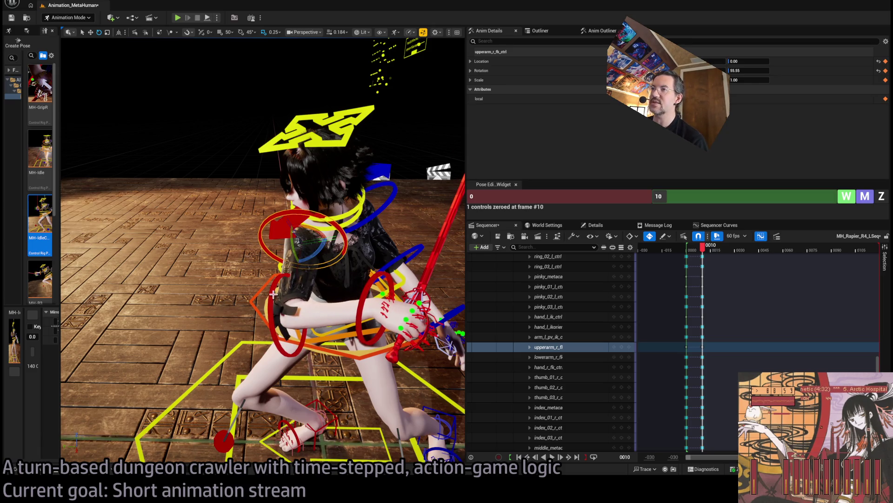
pyautogui.click(312, 289)
pyautogui.moveTo(298, 305)
pyautogui.mouseDown()
pyautogui.moveTo(278, 313)
pyautogui.moveTo(312, 251)
pyautogui.moveTo(292, 220)
pyautogui.moveTo(313, 230)
pyautogui.moveTo(321, 219)
pyautogui.moveTo(201, 265)
pyautogui.moveTo(190, 256)
pyautogui.mouseUp()
pyautogui.click(292, 221)
pyautogui.click(217, 253)
# Step: Raise the left forearm toward the head and adjust the left upper arm, forearm ending at 75.53
pyautogui.moveTo(328, 45)
pyautogui.mouseDown()
pyautogui.moveTo(299, 300)
pyautogui.moveTo(293, 291)
pyautogui.moveTo(382, 244)
pyautogui.moveTo(391, 261)
pyautogui.moveTo(374, 253)
pyautogui.mouseUp()
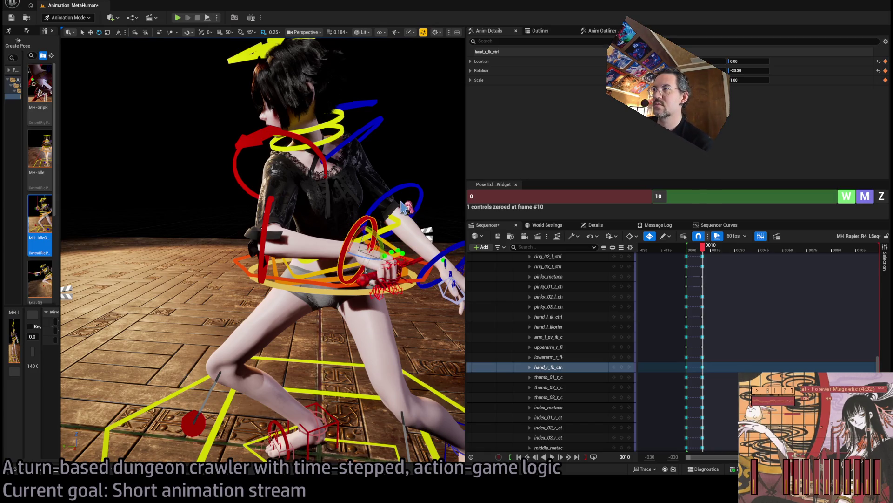
pyautogui.click(433, 262)
pyautogui.moveTo(414, 235)
pyautogui.mouseDown()
pyautogui.moveTo(396, 205)
pyautogui.moveTo(298, 235)
pyautogui.moveTo(310, 251)
pyautogui.moveTo(223, 231)
pyautogui.moveTo(254, 234)
pyautogui.moveTo(241, 237)
pyautogui.mouseUp()
pyautogui.click(328, 224)
pyautogui.click(242, 239)
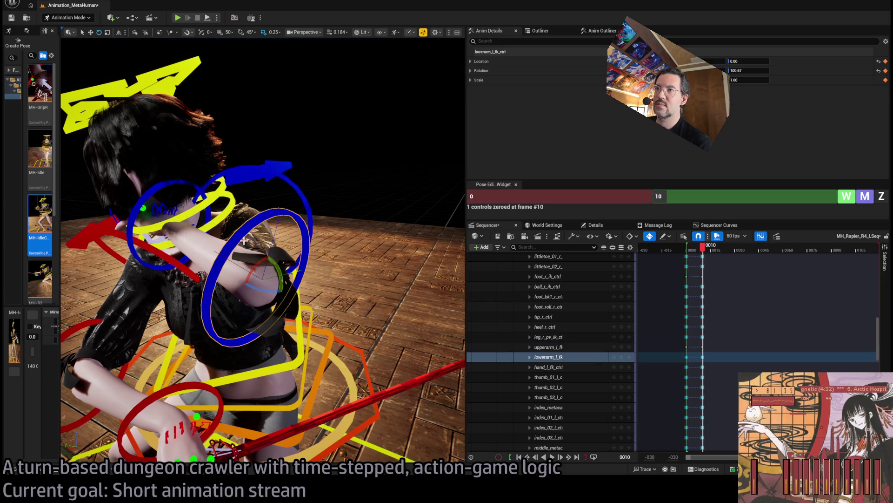
pyautogui.click(254, 205)
pyautogui.moveTo(253, 205); pyautogui.dragTo(252, 207)
pyautogui.moveTo(208, 273); pyautogui.dragTo(250, 257)
pyautogui.moveTo(286, 227)
pyautogui.mouseDown()
pyautogui.moveTo(288, 283)
pyautogui.moveTo(307, 274)
pyautogui.moveTo(200, 265)
pyautogui.moveTo(245, 274)
pyautogui.mouseUp()
pyautogui.click(325, 268)
pyautogui.scroll(-5, 242, 268)
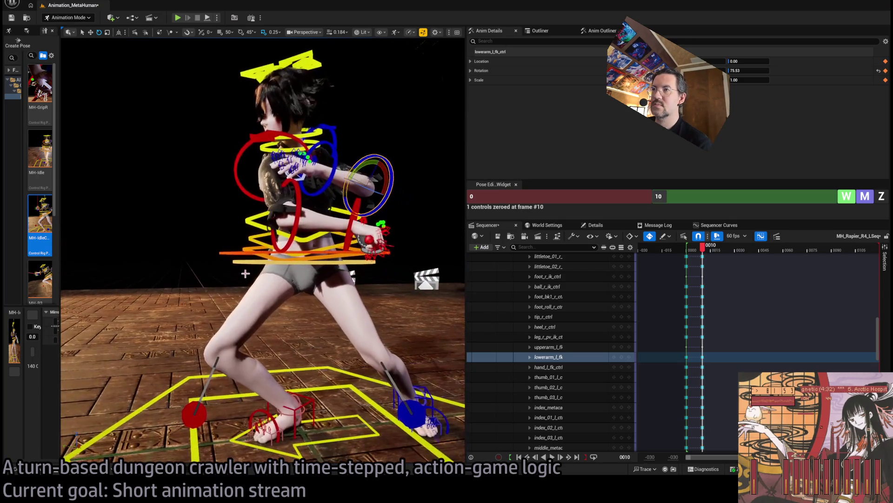
# Step: Tilt body_ctrl, then lower it slightly in world space
pyautogui.click(278, 269)
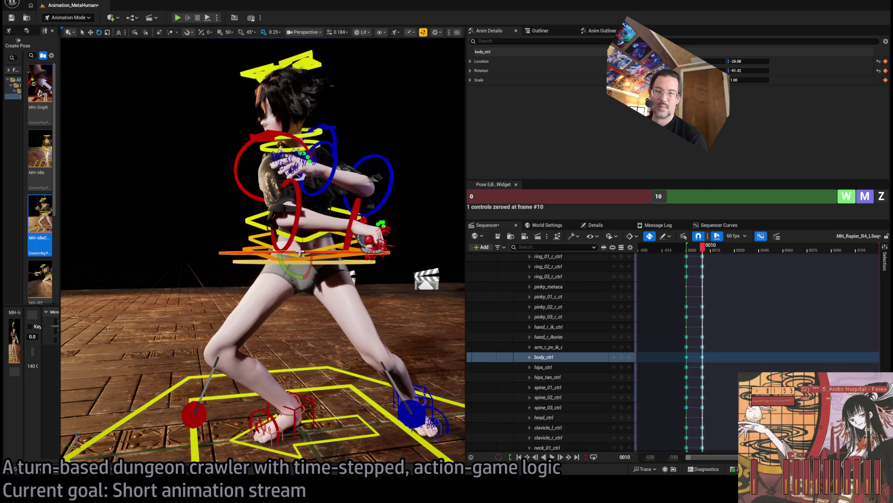
pyautogui.moveTo(277, 269)
pyautogui.mouseDown()
pyautogui.moveTo(326, 250)
pyautogui.moveTo(270, 255)
pyautogui.moveTo(99, 60)
pyautogui.moveTo(103, 78)
pyautogui.moveTo(299, 110)
pyautogui.moveTo(188, 77)
pyautogui.moveTo(339, 190)
pyautogui.moveTo(402, 196)
pyautogui.moveTo(363, 198)
pyautogui.mouseUp()
pyautogui.hotkey('ctrl', '`')
pyautogui.moveTo(321, 250)
pyautogui.mouseDown()
pyautogui.moveTo(343, 326)
pyautogui.moveTo(333, 326)
pyautogui.moveTo(344, 326)
pyautogui.moveTo(325, 327)
pyautogui.moveTo(339, 321)
pyautogui.mouseUp()
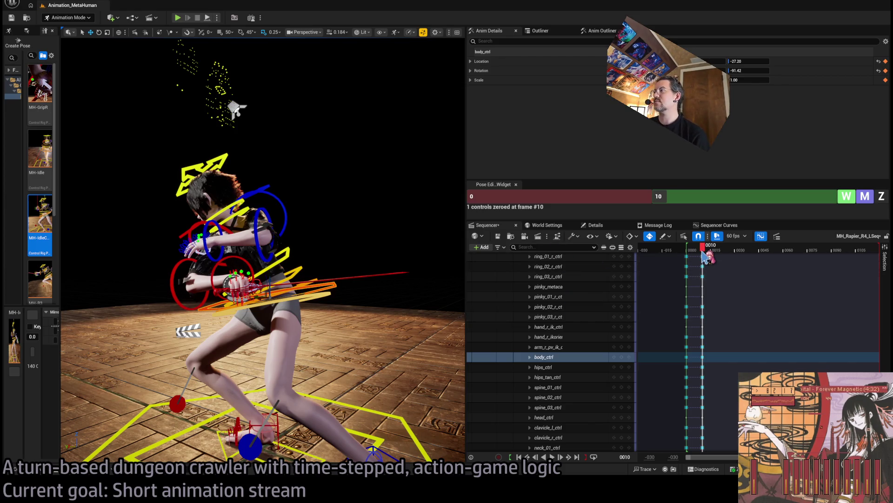
# Step: Move the Sequencer playhead toward frame 20 and orbit around the character
pyautogui.moveTo(703, 251); pyautogui.dragTo(721, 250)
pyautogui.moveTo(280, 281); pyautogui.dragTo(280, 281)
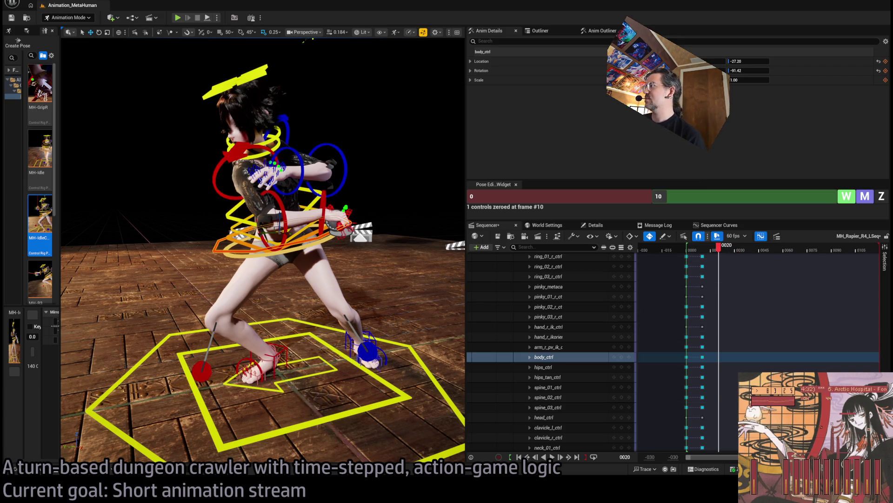
pyautogui.scroll(10, 551, 349)
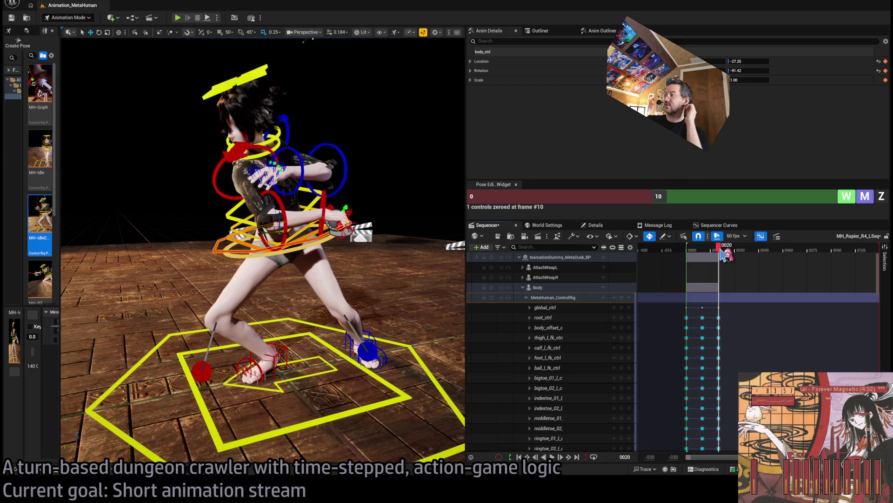
# Step: At frame 20, select six FK controls across both arms and zero them in the Pose Edit Widget
pyautogui.moveTo(724, 254)
pyautogui.mouseDown()
pyautogui.moveTo(694, 251)
pyautogui.moveTo(719, 250)
pyautogui.mouseUp()
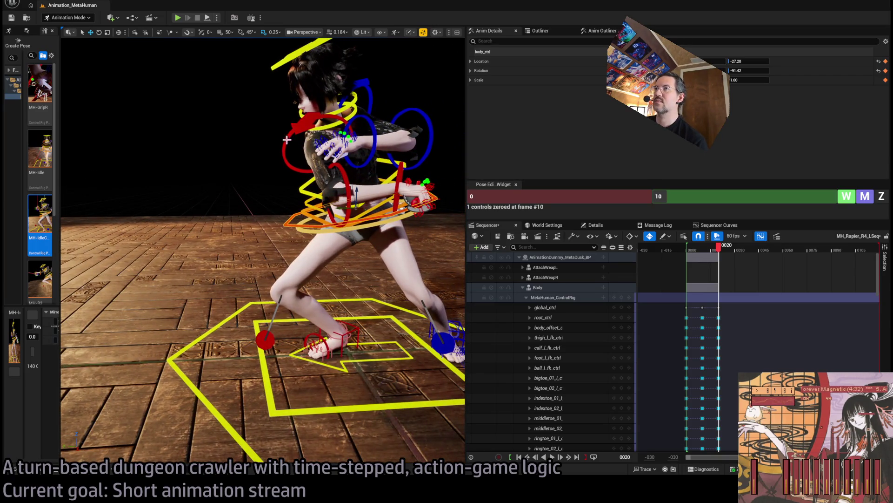
pyautogui.click(287, 139)
pyautogui.keyDown('ctrl'); pyautogui.click(354, 174); pyautogui.keyUp('ctrl')
pyautogui.click(376, 158)
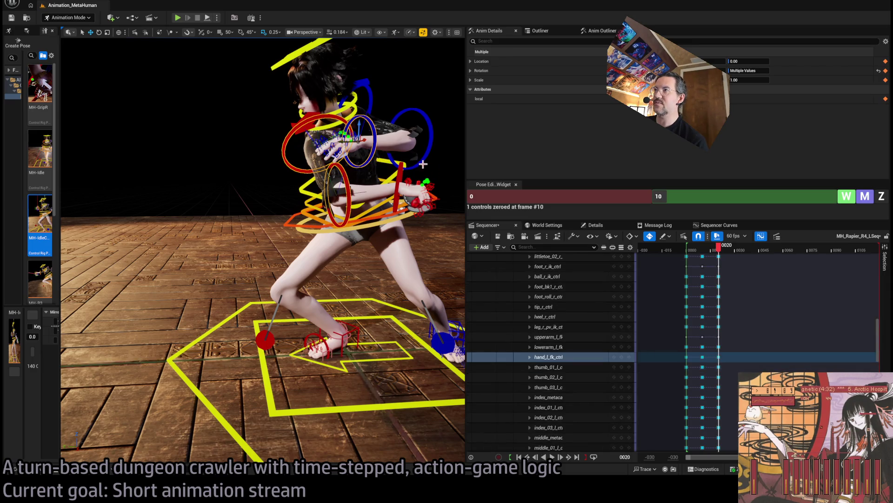
pyautogui.keyDown('ctrl'); pyautogui.click(417, 166); pyautogui.keyUp('ctrl')
pyautogui.click(401, 182)
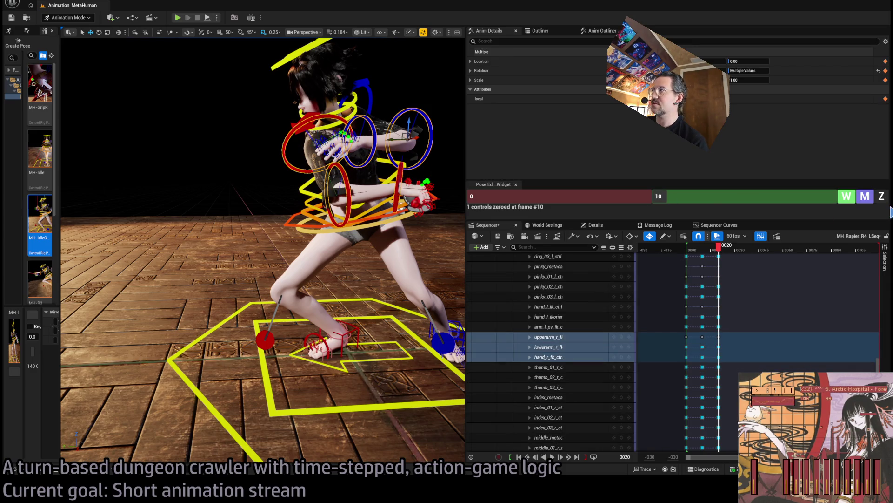
pyautogui.click(881, 196)
pyautogui.write('20')
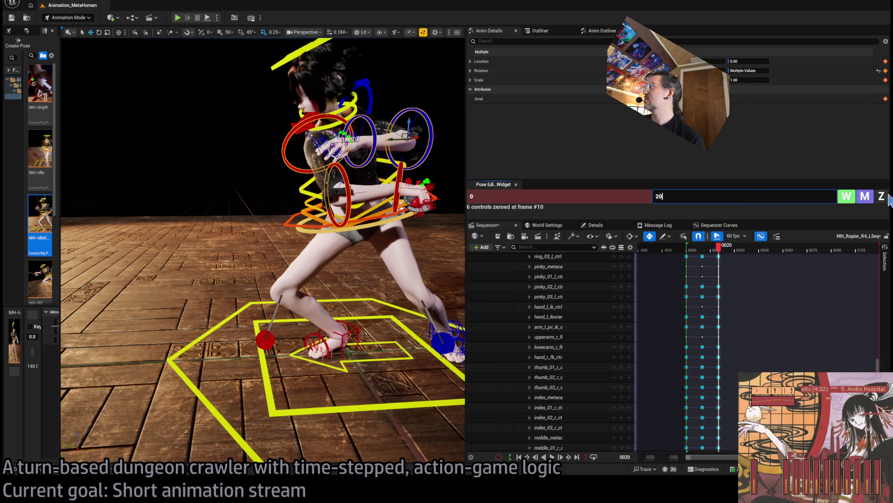
pyautogui.press('Return')
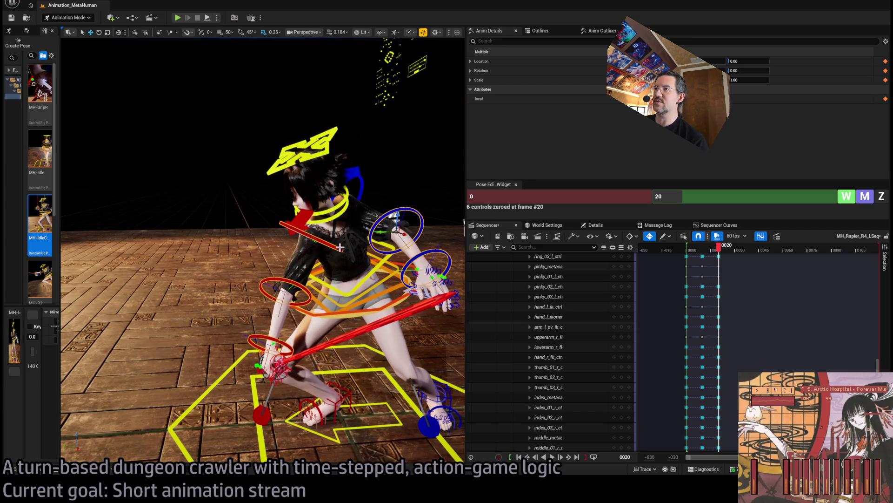
# Step: Rotate the left foot IK to lift the leg and tilt it with the left foot roll control
pyautogui.click(363, 294)
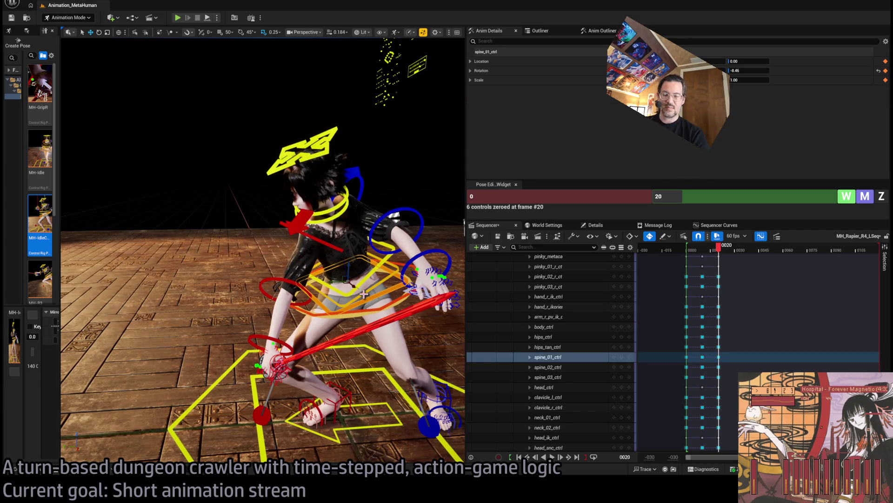
pyautogui.keyDown('ctrl'); pyautogui.click(367, 292); pyautogui.keyUp('ctrl')
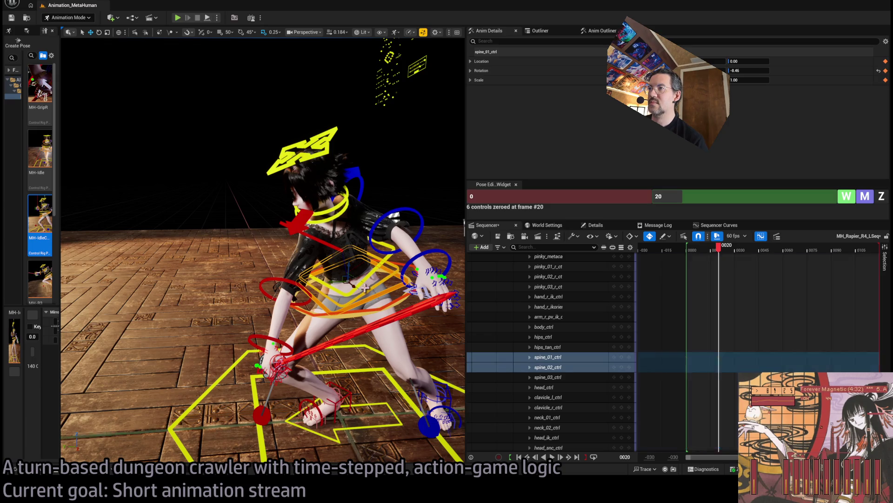
pyautogui.keyDown('ctrl'); pyautogui.click(362, 286); pyautogui.keyUp('ctrl')
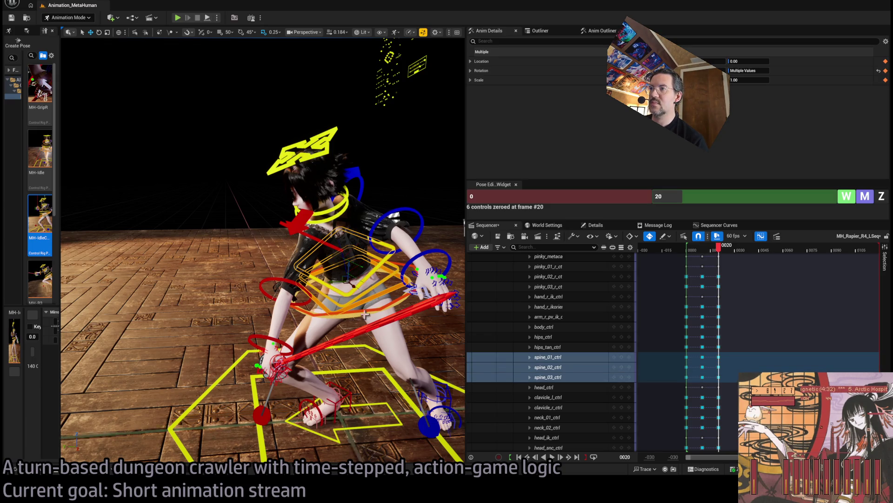
pyautogui.click(315, 298)
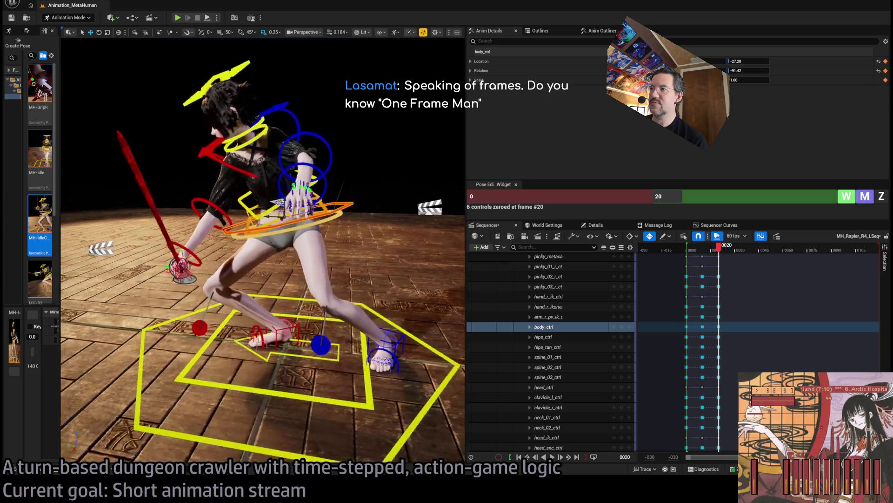
pyautogui.click(386, 273)
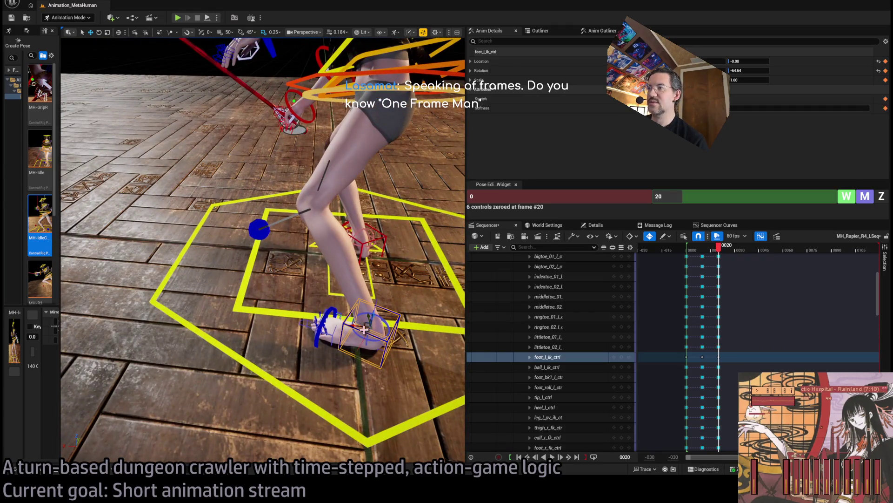
pyautogui.moveTo(377, 344); pyautogui.dragTo(342, 328)
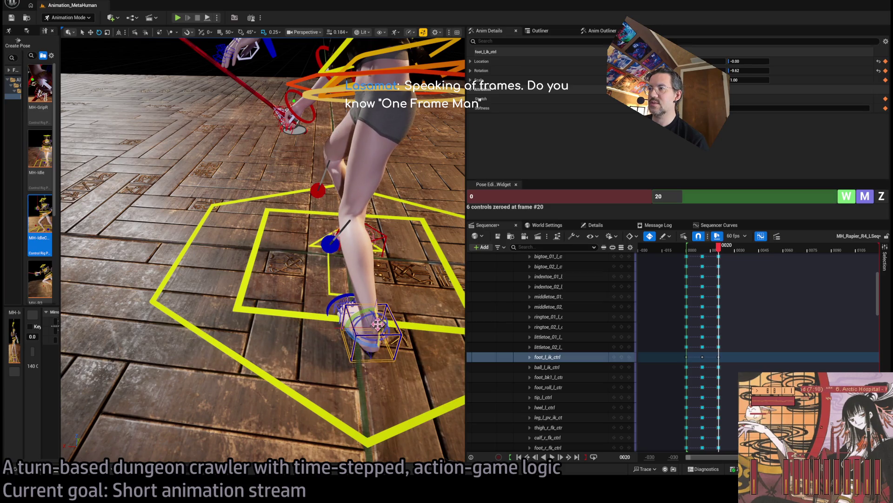
pyautogui.click(367, 298)
pyautogui.moveTo(367, 298); pyautogui.dragTo(381, 304)
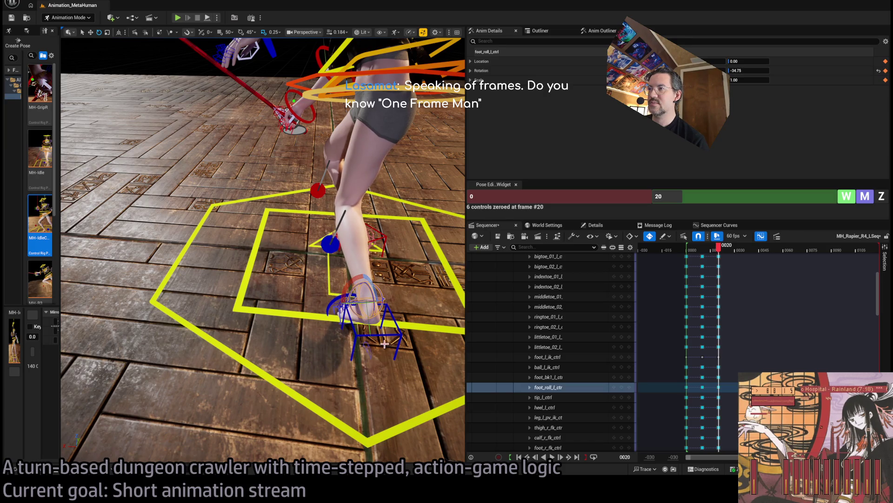
# Step: Slide the left foot IK left, review frames 19–23, then switch to the web browser
pyautogui.click(368, 325)
pyautogui.click(364, 332)
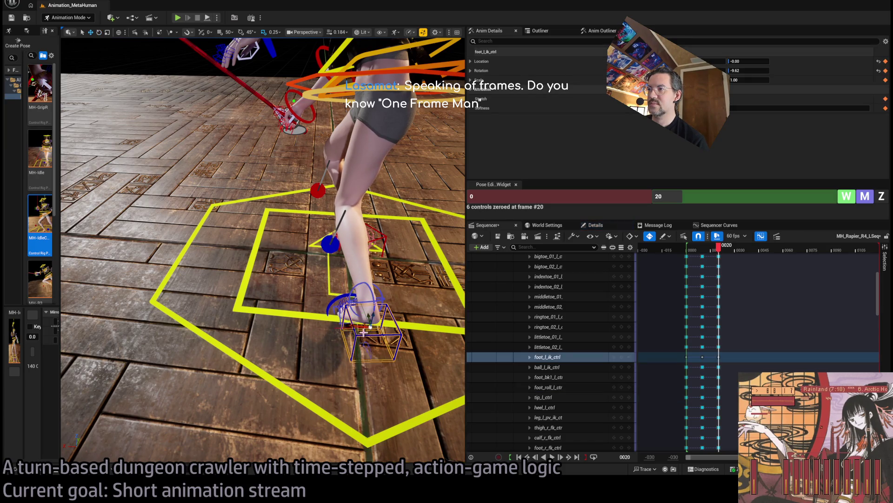
pyautogui.moveTo(364, 332); pyautogui.dragTo(314, 328)
pyautogui.moveTo(721, 254)
pyautogui.mouseDown()
pyautogui.moveTo(731, 251)
pyautogui.moveTo(719, 250)
pyautogui.mouseUp()
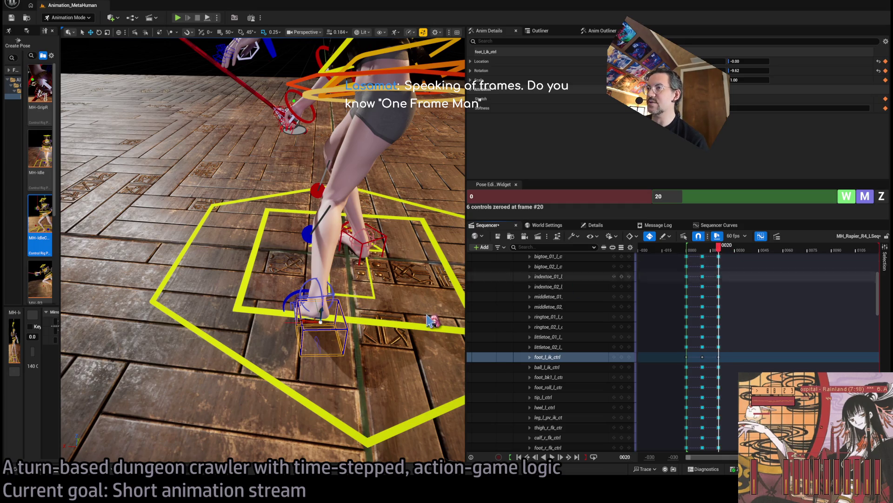
pyautogui.moveTo(315, 318); pyautogui.dragTo(309, 360)
pyautogui.scroll(3, 308, 360)
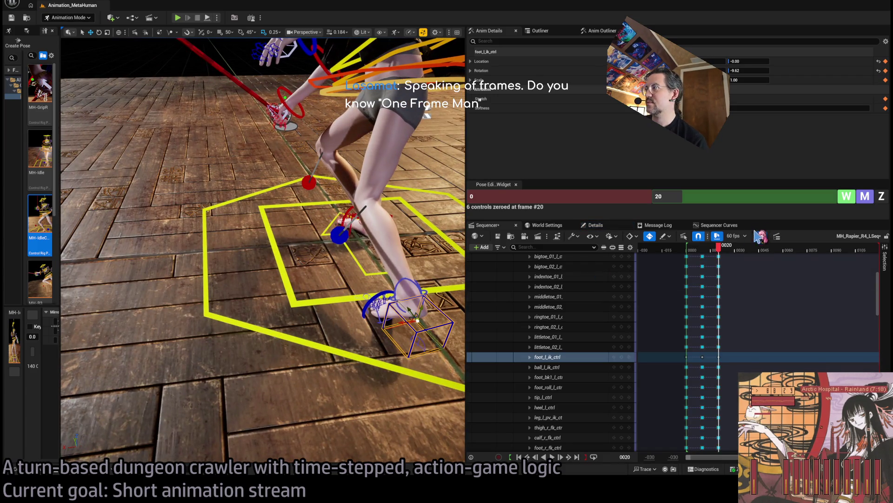
pyautogui.click(719, 249)
pyautogui.moveTo(725, 251); pyautogui.dragTo(727, 251)
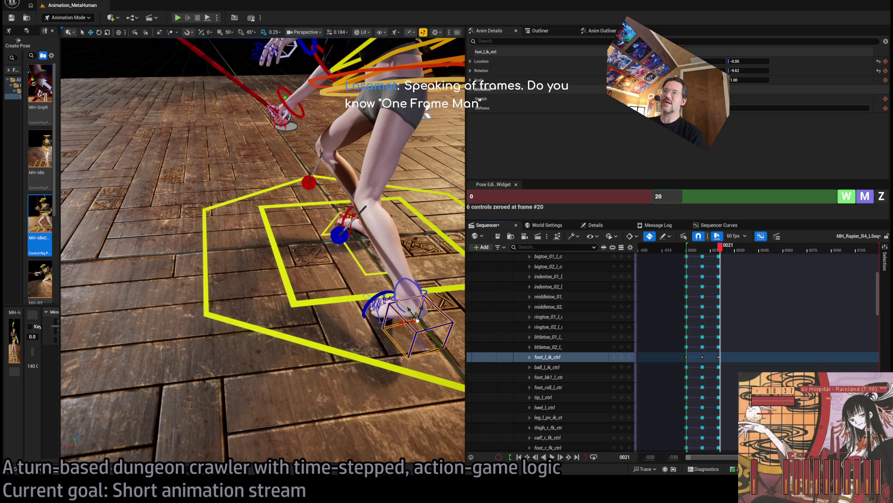
pyautogui.hotkey('alt', 'Tab')
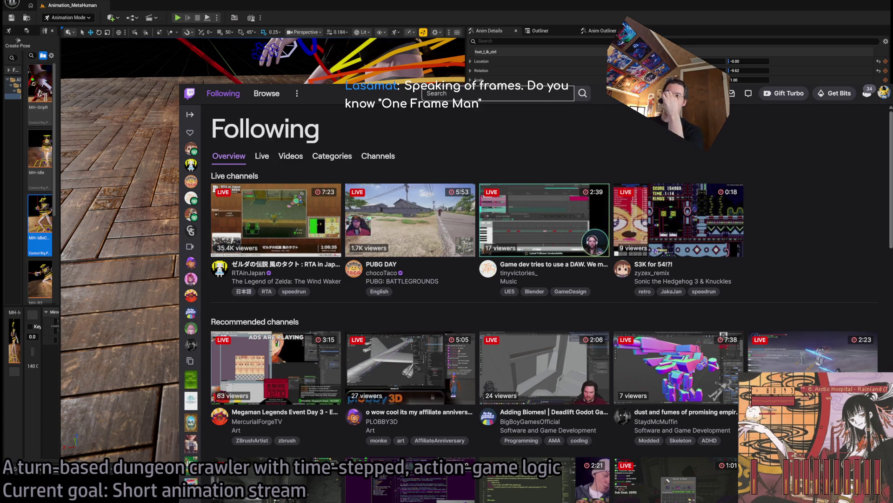
# Step: Search the web for 'one frame man' from the browser's address bar
pyautogui.hotkey('ctrl', 'Tab')
pyautogui.scroll(-3, 580, 297)
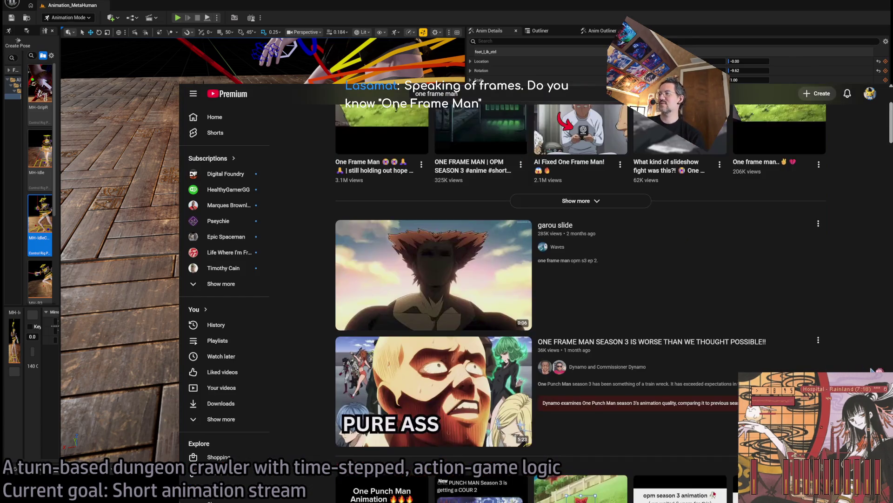
pyautogui.scroll(-10, 598, 379)
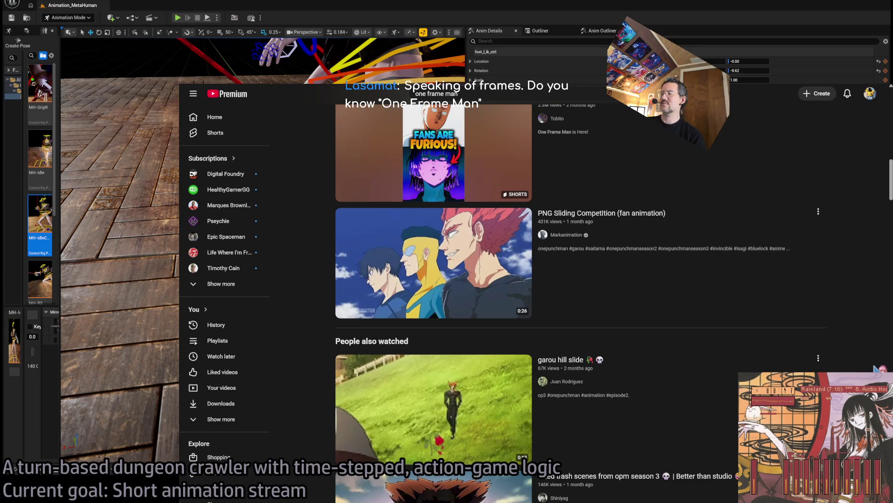
pyautogui.scroll(10, 614, 379)
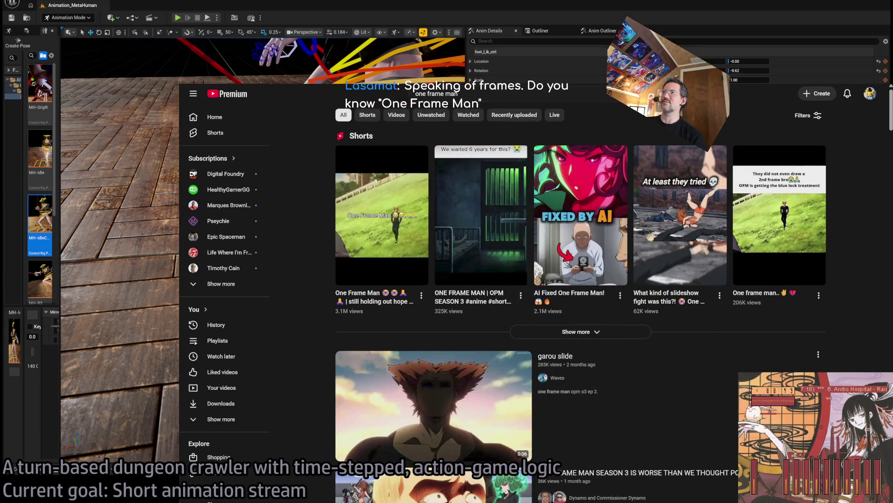
pyautogui.hotkey('ctrl', 'l')
pyautogui.write('one frame man')
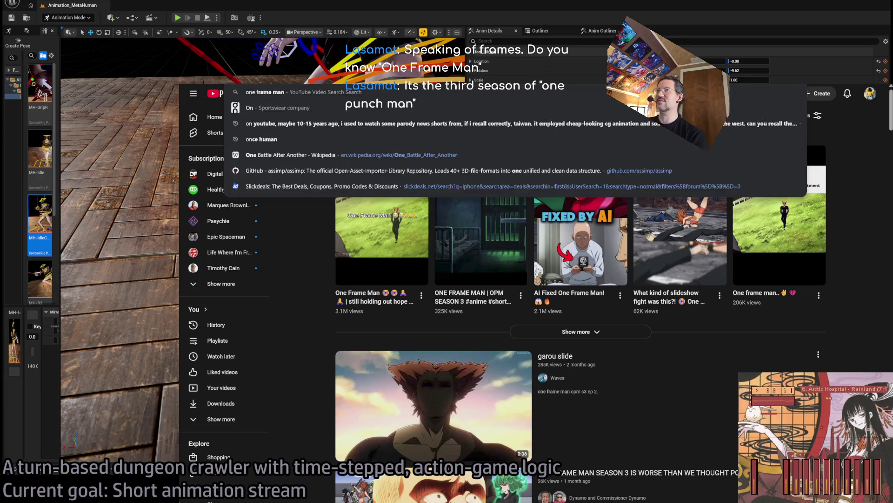
pyautogui.press('Return')
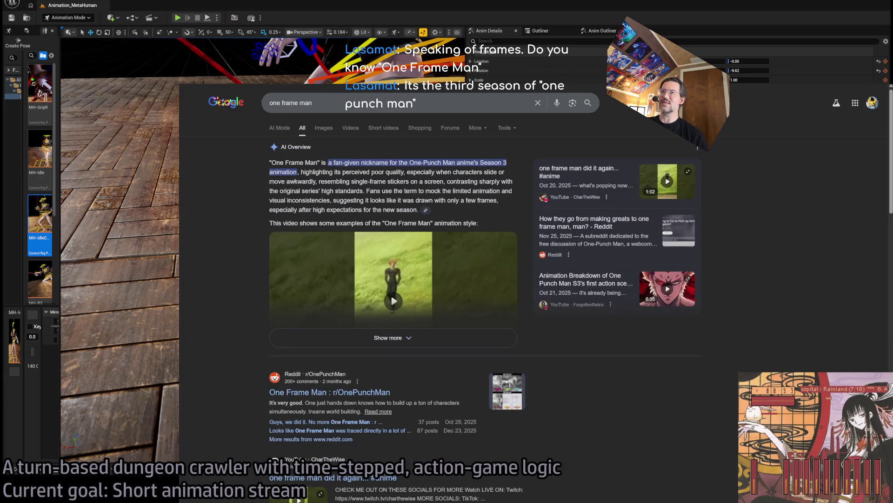
# Step: Browse the One Frame Man YouTube results, then return to Unreal Editor
pyautogui.hotkey('alt', 'Left')
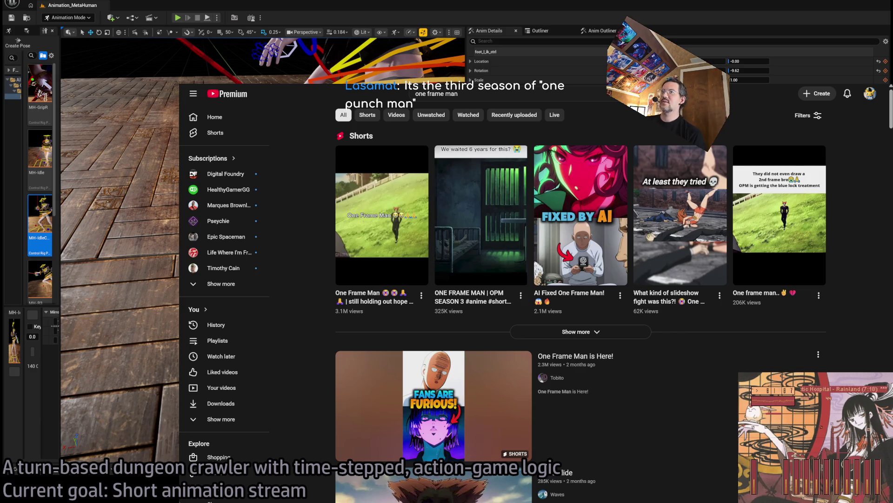
pyautogui.scroll(-15, 711, 324)
pyautogui.scroll(11, 886, 324)
pyautogui.scroll(4, 874, 307)
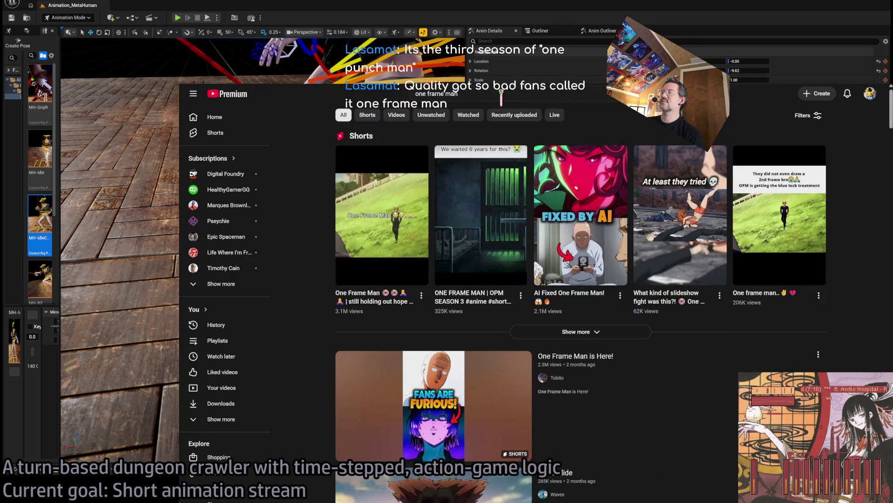
pyautogui.hotkey('alt', 'Tab')
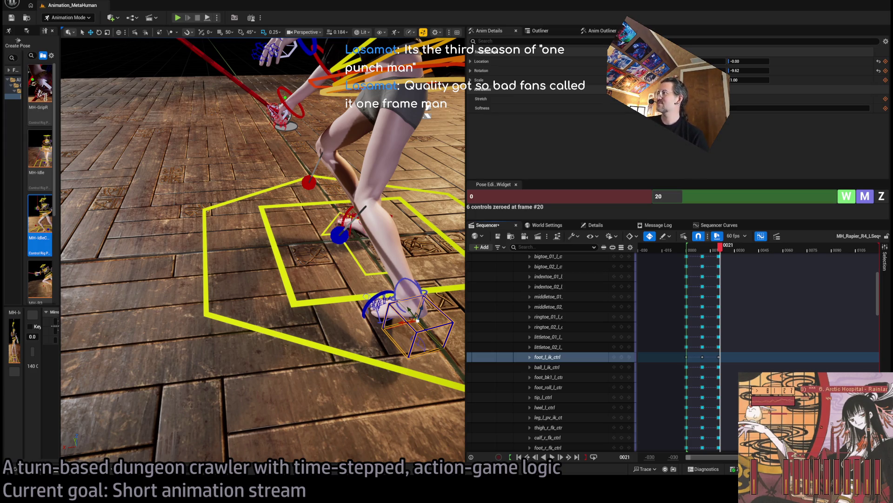
# Step: At frame 20, raise the torso by moving spine_01–03 controls together
pyautogui.press('Left')
pyautogui.moveTo(331, 240)
pyautogui.mouseDown()
pyautogui.moveTo(302, 244)
pyautogui.moveTo(265, 226)
pyautogui.moveTo(307, 233)
pyautogui.mouseUp()
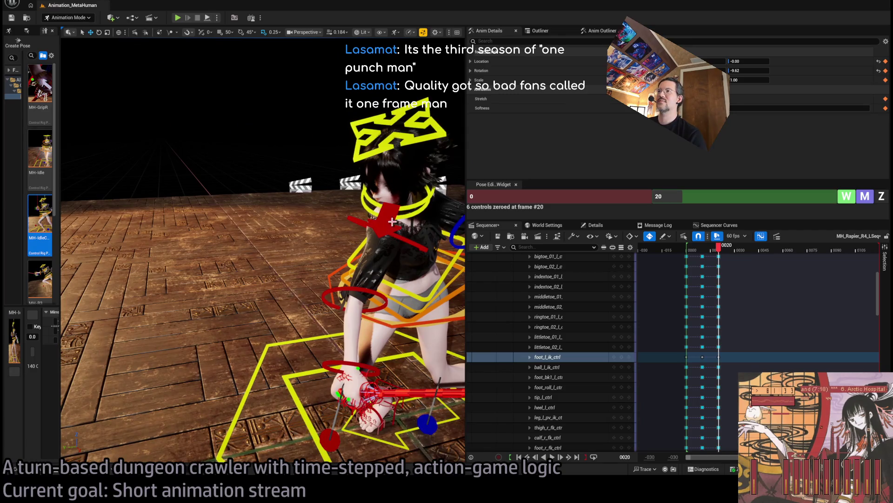
pyautogui.moveTo(311, 279)
pyautogui.mouseDown()
pyautogui.moveTo(293, 279)
pyautogui.moveTo(311, 280)
pyautogui.mouseUp()
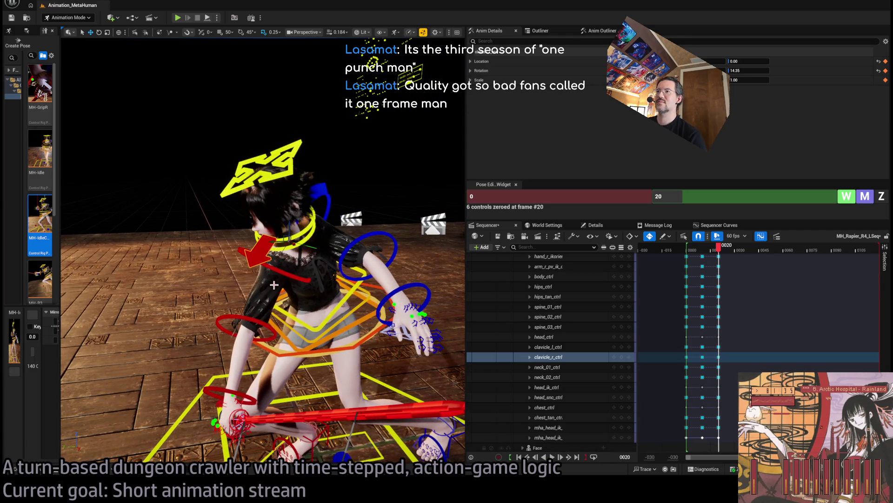
pyautogui.click(335, 331)
pyautogui.keyDown('ctrl'); pyautogui.click(330, 324); pyautogui.keyUp('ctrl')
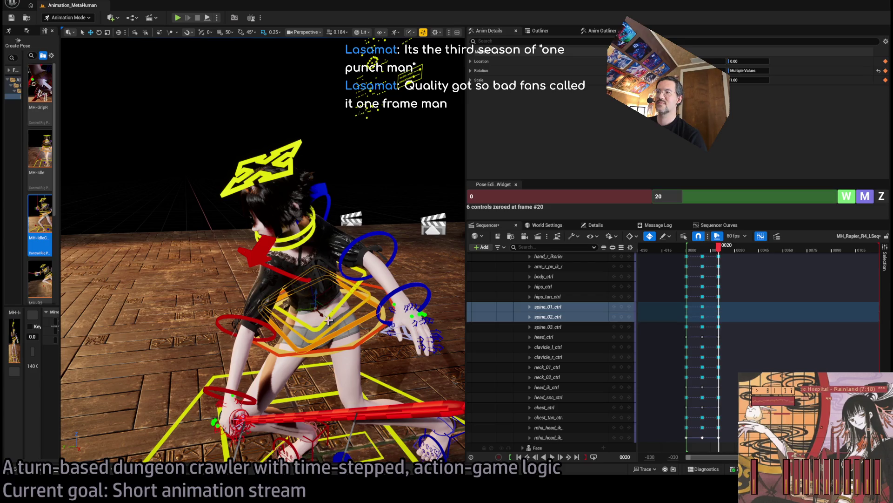
pyautogui.keyDown('ctrl'); pyautogui.click(323, 318); pyautogui.keyUp('ctrl')
pyautogui.moveTo(316, 321)
pyautogui.mouseDown()
pyautogui.moveTo(308, 263)
pyautogui.moveTo(333, 235)
pyautogui.mouseUp()
# Step: Rotate the left forearm control to adjust the left arm in the lunge
pyautogui.click(341, 247)
pyautogui.click(382, 251)
pyautogui.moveTo(381, 251); pyautogui.dragTo(395, 233)
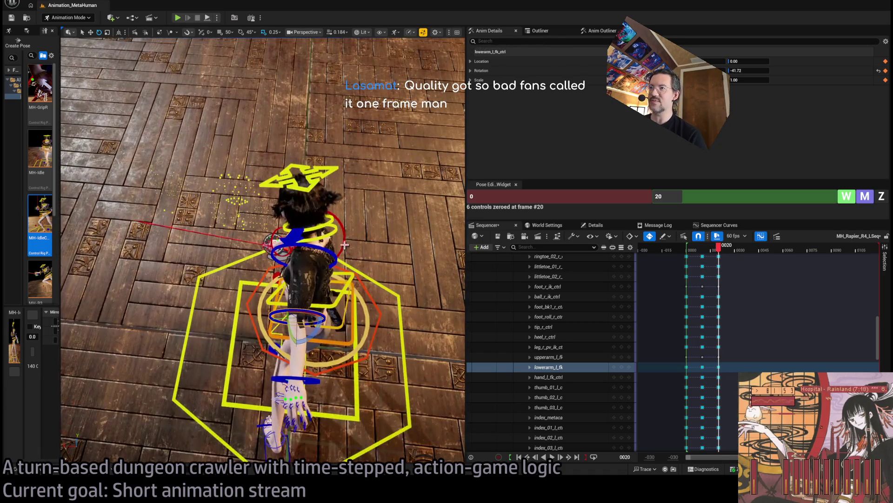
pyautogui.click(303, 249)
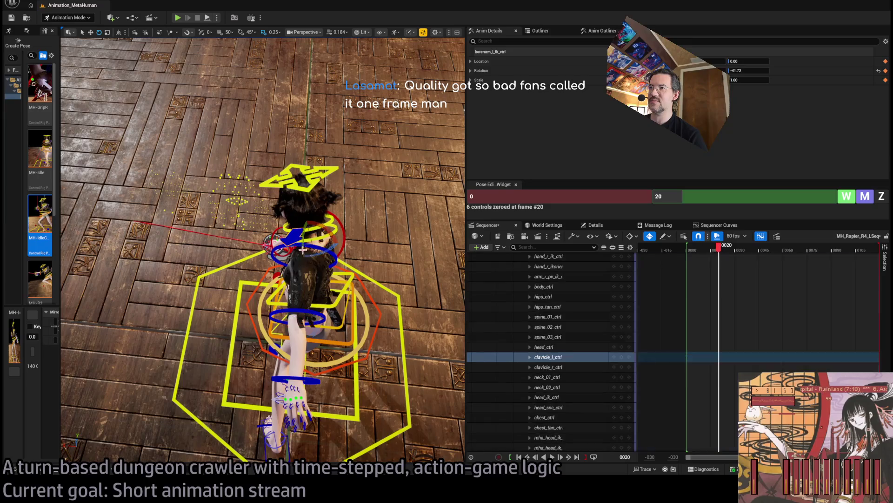
# Step: Rotate the right forearm and upper arm to swing and raise the sword, undoing a hand tweak
pyautogui.moveTo(272, 279)
pyautogui.mouseDown()
pyautogui.moveTo(254, 263)
pyautogui.moveTo(272, 247)
pyautogui.mouseUp()
pyautogui.click(346, 261)
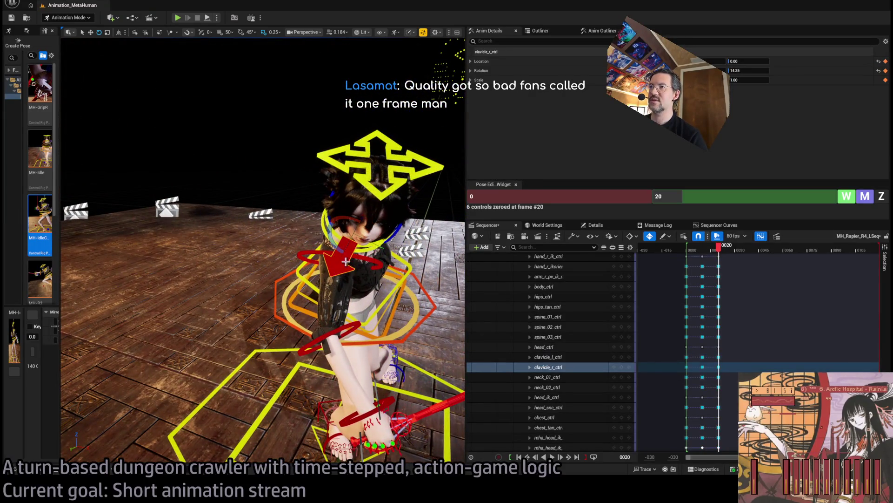
pyautogui.click(307, 336)
pyautogui.moveTo(307, 336); pyautogui.dragTo(462, 334)
pyautogui.moveTo(335, 291); pyautogui.dragTo(309, 316)
pyautogui.click(302, 263)
pyautogui.moveTo(301, 252); pyautogui.dragTo(293, 235)
pyautogui.click(273, 318)
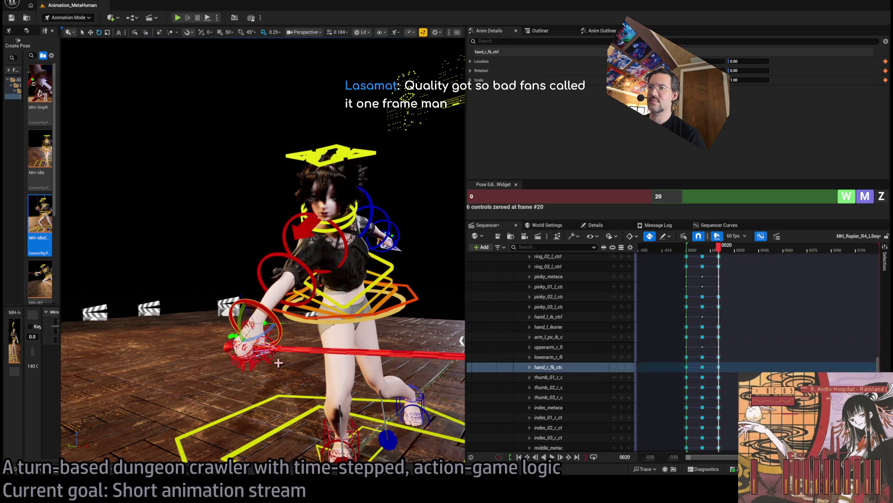
pyautogui.moveTo(263, 333); pyautogui.dragTo(251, 346)
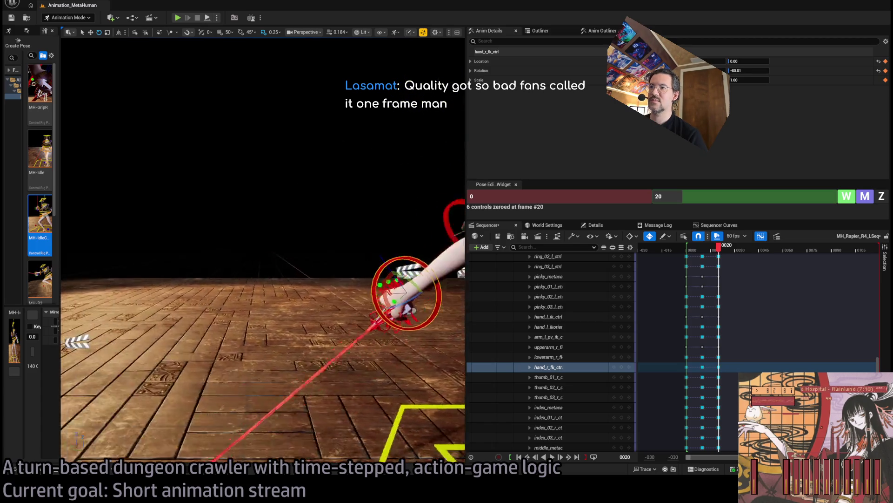
pyautogui.hotkey('ctrl', 'z')
pyautogui.hotkey('ctrl', 'z')
pyautogui.hotkey('ctrl', 'z')
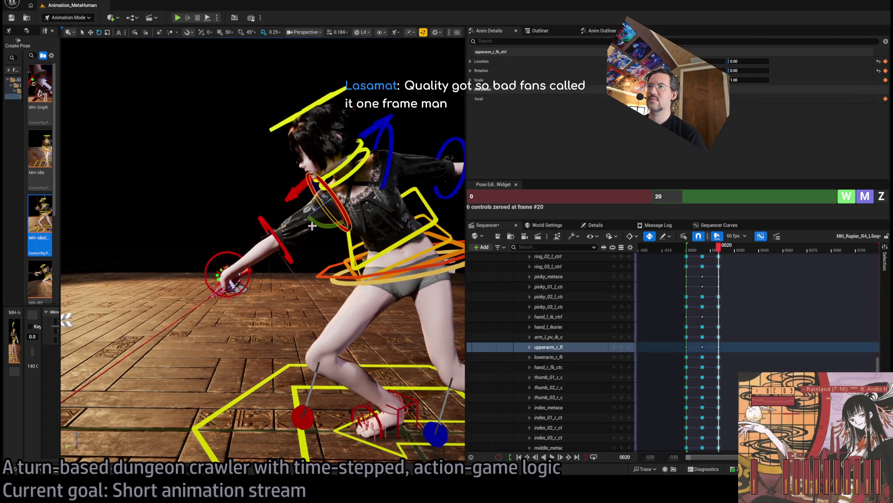
# Step: Roll the right foot control by about 20 degrees
pyautogui.moveTo(136, 84)
pyautogui.mouseDown()
pyautogui.moveTo(113, 75)
pyautogui.moveTo(100, 84)
pyautogui.mouseUp()
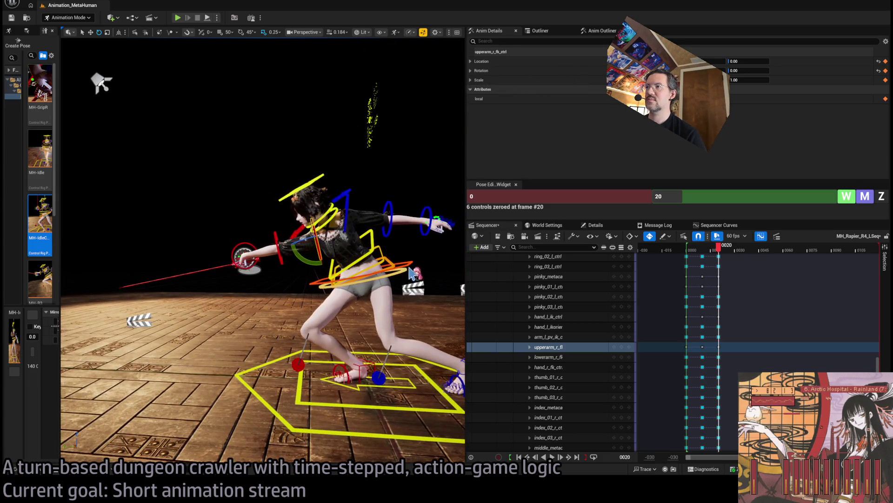
pyautogui.moveTo(749, 61); pyautogui.dragTo(748, 61)
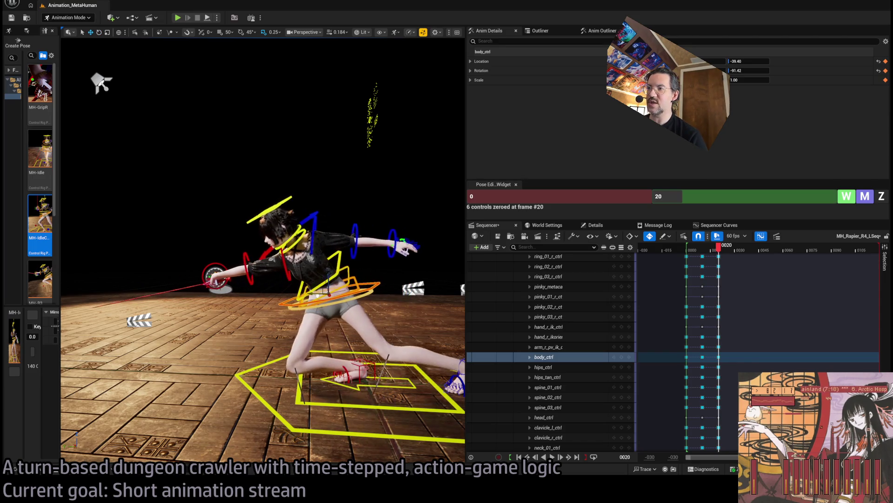
pyautogui.click(365, 365)
pyautogui.press('e')
pyautogui.moveTo(369, 365); pyautogui.dragTo(335, 378)
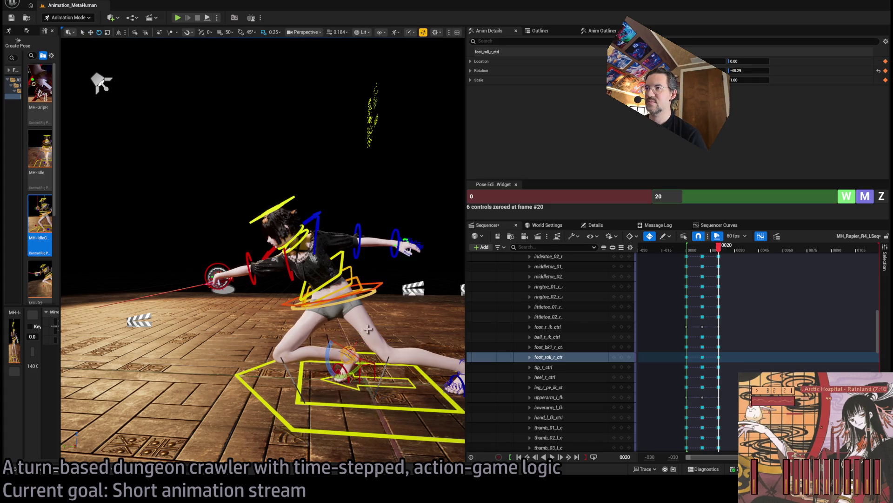
# Step: Lean the body control forward into the lunge and reposition the right shoulder via its clavicle
pyautogui.moveTo(367, 328); pyautogui.dragTo(415, 343)
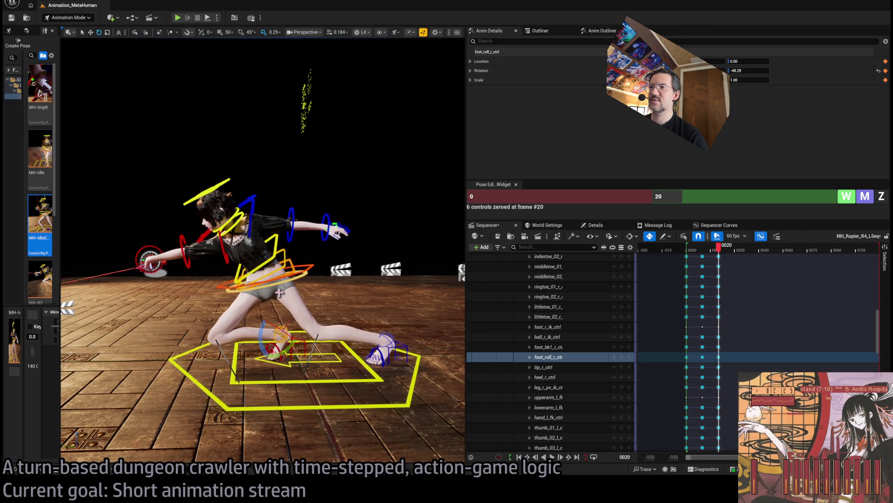
pyautogui.click(298, 272)
pyautogui.moveTo(298, 272)
pyautogui.mouseDown()
pyautogui.moveTo(231, 261)
pyautogui.moveTo(237, 218)
pyautogui.mouseUp()
pyautogui.click(216, 270)
pyautogui.click(221, 233)
pyautogui.scroll(5, 263, 249)
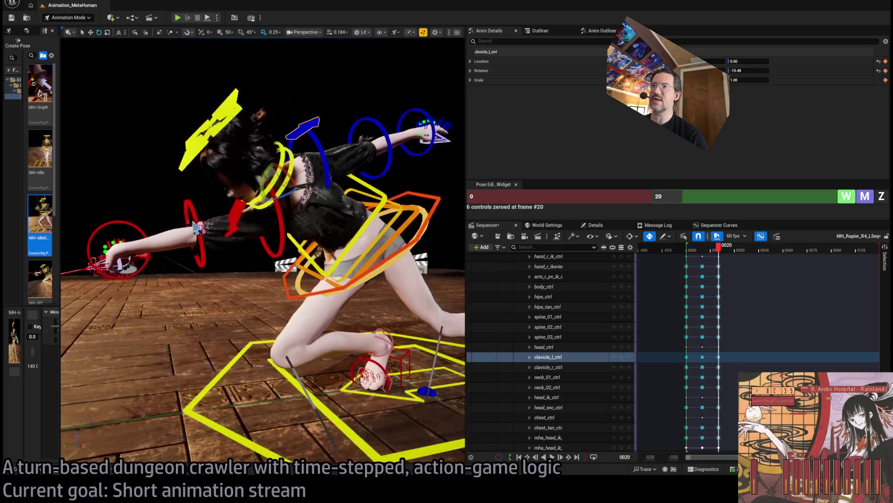
pyautogui.click(245, 227)
pyautogui.moveTo(277, 209); pyautogui.dragTo(269, 222)
# Step: Turn the head to face left and inspect the pose from behind
pyautogui.click(242, 136)
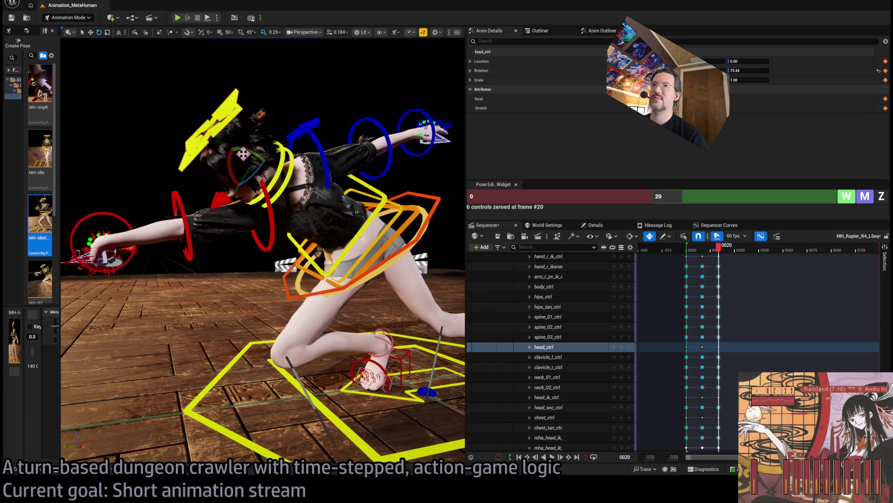
pyautogui.moveTo(239, 149); pyautogui.dragTo(230, 158)
pyautogui.scroll(-5, 263, 251)
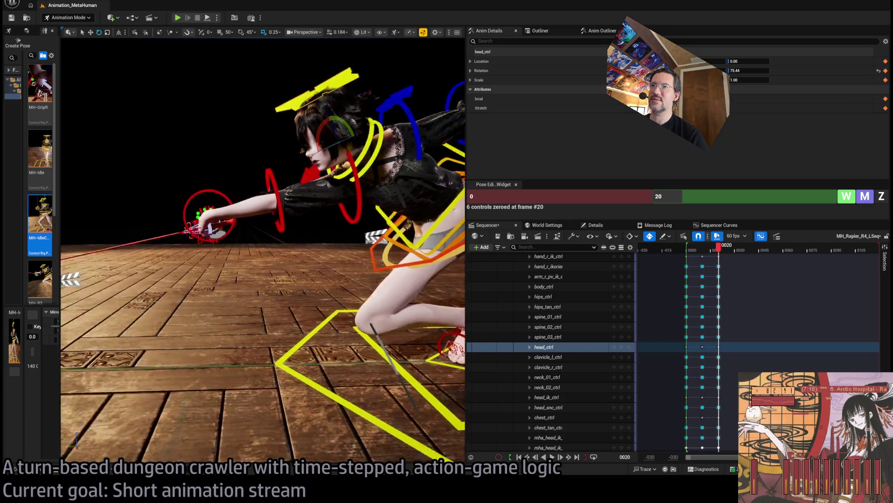
pyautogui.moveTo(263, 251)
pyautogui.mouseDown()
pyautogui.moveTo(356, 251)
pyautogui.moveTo(233, 199)
pyautogui.mouseUp()
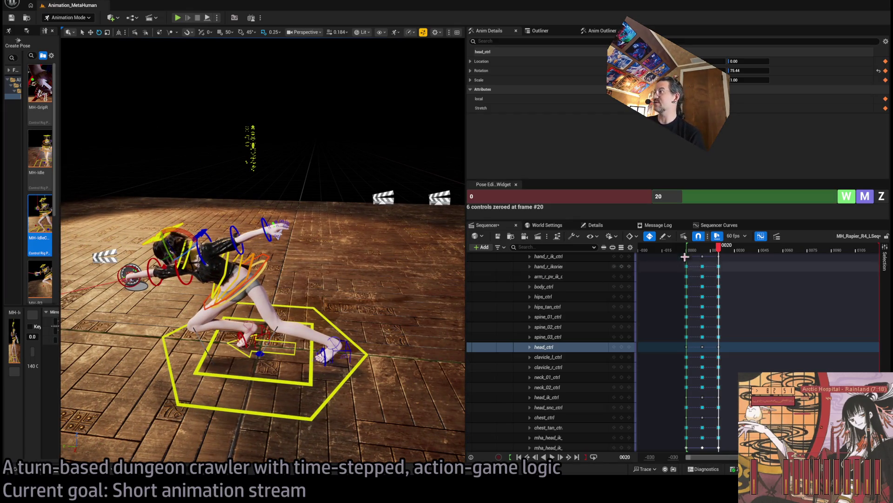
pyautogui.moveTo(719, 247)
pyautogui.mouseDown()
pyautogui.moveTo(691, 250)
pyautogui.moveTo(710, 249)
pyautogui.mouseUp()
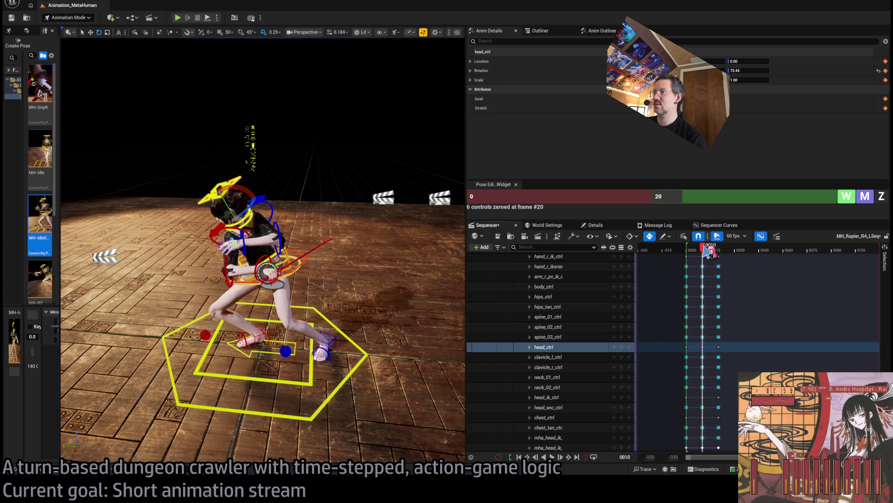
# Step: Nudge body_ctrl's location at frame 10, preview the lunge to frame 20, then go to frame 30
pyautogui.click(303, 265)
pyautogui.moveTo(324, 277)
pyautogui.mouseDown()
pyautogui.moveTo(250, 225)
pyautogui.moveTo(263, 222)
pyautogui.mouseUp()
pyautogui.moveTo(295, 223); pyautogui.dragTo(289, 221)
pyautogui.moveTo(709, 247)
pyautogui.mouseDown()
pyautogui.moveTo(696, 249)
pyautogui.moveTo(730, 246)
pyautogui.moveTo(700, 245)
pyautogui.moveTo(729, 245)
pyautogui.moveTo(720, 244)
pyautogui.mouseUp()
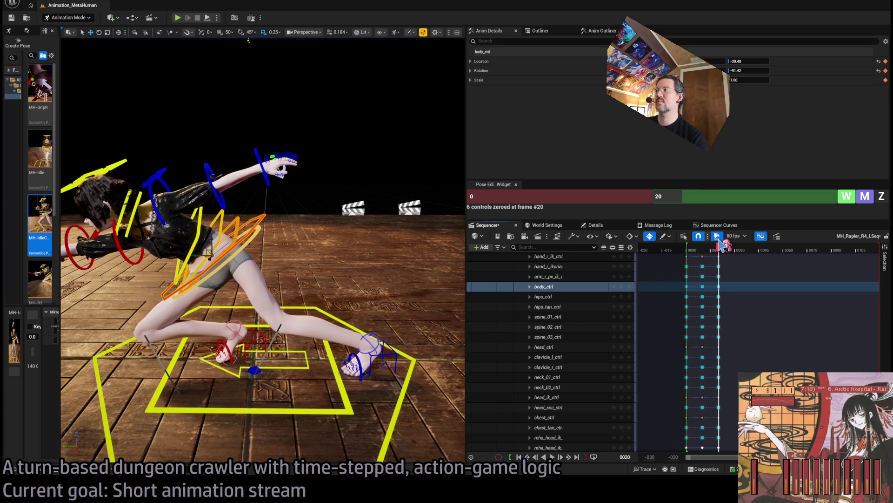
pyautogui.moveTo(719, 244)
pyautogui.mouseDown()
pyautogui.moveTo(688, 244)
pyautogui.moveTo(724, 249)
pyautogui.mouseUp()
pyautogui.click(724, 248)
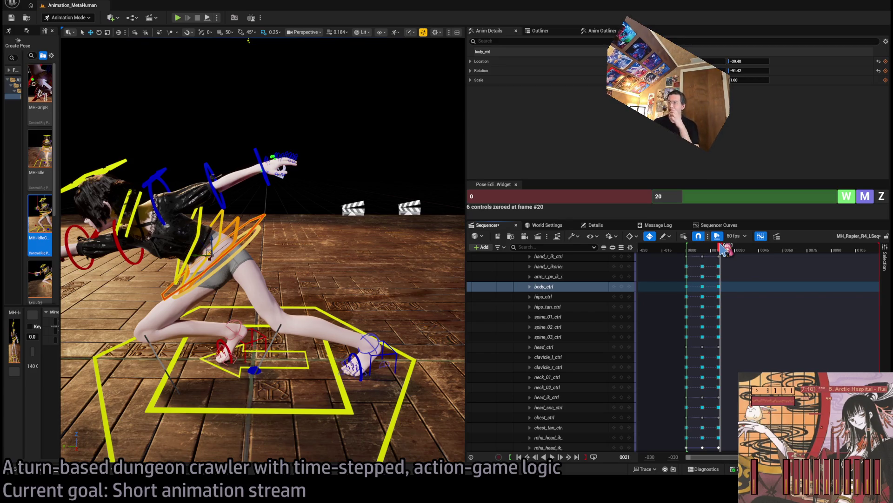
pyautogui.moveTo(723, 249); pyautogui.dragTo(738, 258)
pyautogui.moveTo(326, 298)
pyautogui.mouseDown()
pyautogui.moveTo(289, 252)
pyautogui.moveTo(265, 239)
pyautogui.mouseUp()
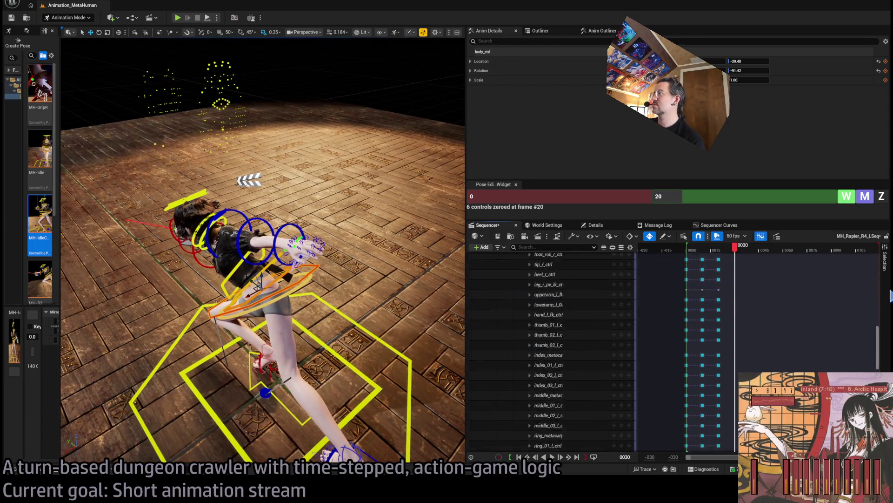
# Step: Shift body_ctrl up and forward at frame 30, then again at frame 20
pyautogui.scroll(10, 633, 295)
pyautogui.scroll(-15, 633, 295)
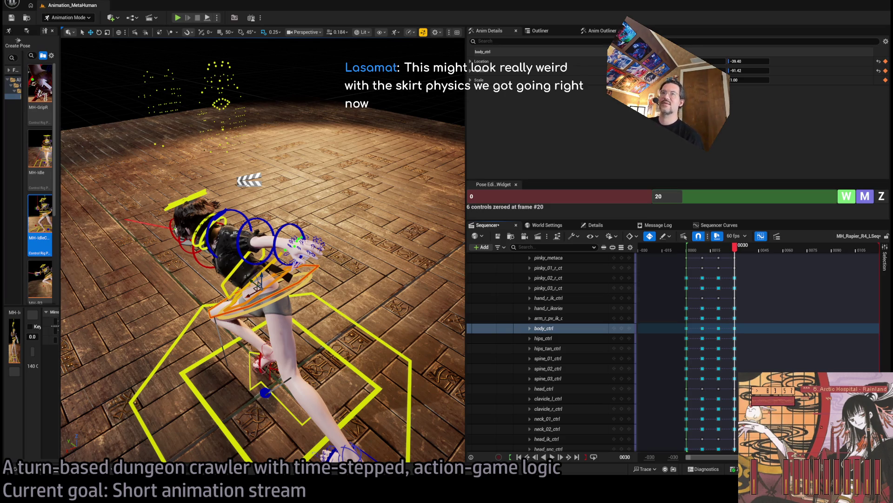
pyautogui.moveTo(320, 226); pyautogui.dragTo(238, 220)
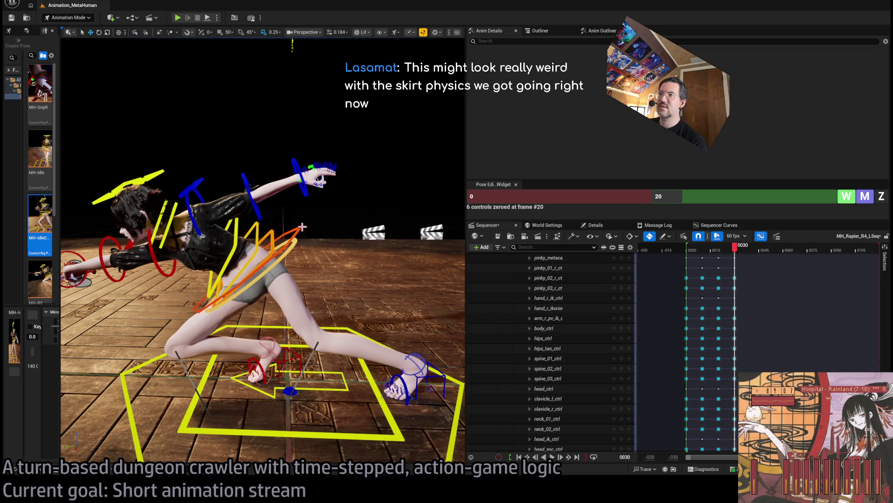
pyautogui.moveTo(232, 269); pyautogui.dragTo(241, 262)
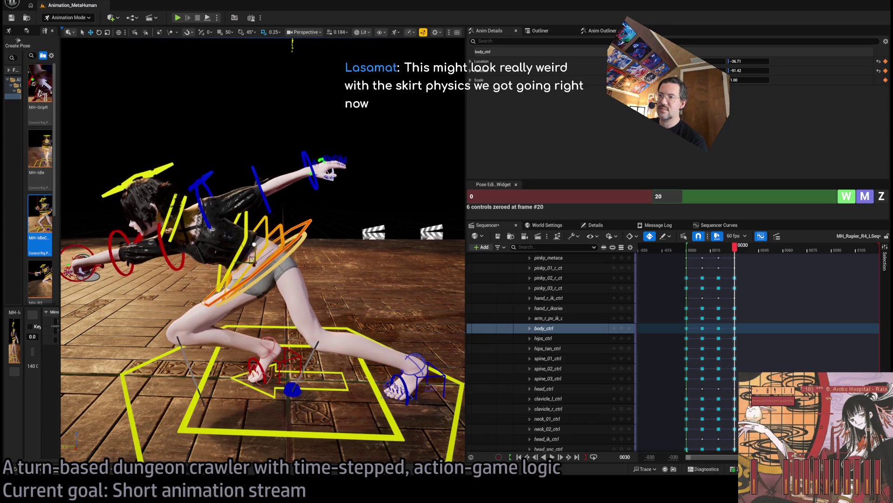
pyautogui.moveTo(734, 248); pyautogui.dragTo(721, 255)
pyautogui.moveTo(242, 259); pyautogui.dragTo(248, 262)
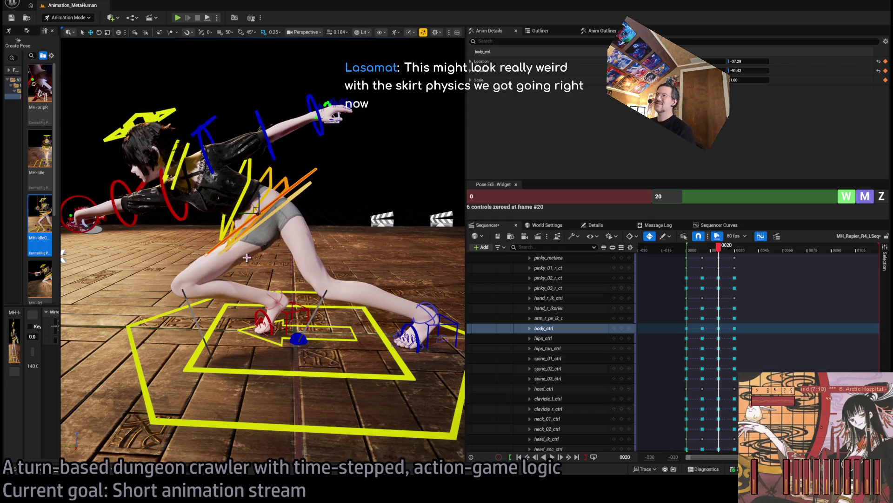
# Step: Scrub frames 20–26, then push the body further up and forward at frame 30
pyautogui.moveTo(720, 252)
pyautogui.mouseDown()
pyautogui.moveTo(698, 252)
pyautogui.moveTo(742, 256)
pyautogui.mouseUp()
pyautogui.moveTo(377, 196); pyautogui.dragTo(351, 212)
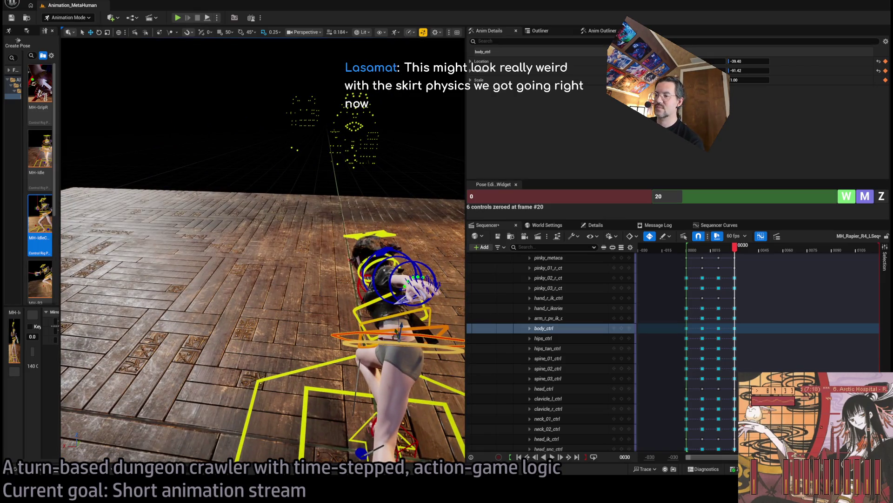
pyautogui.moveTo(260, 242)
pyautogui.mouseDown()
pyautogui.moveTo(245, 68)
pyautogui.moveTo(351, 255)
pyautogui.mouseUp()
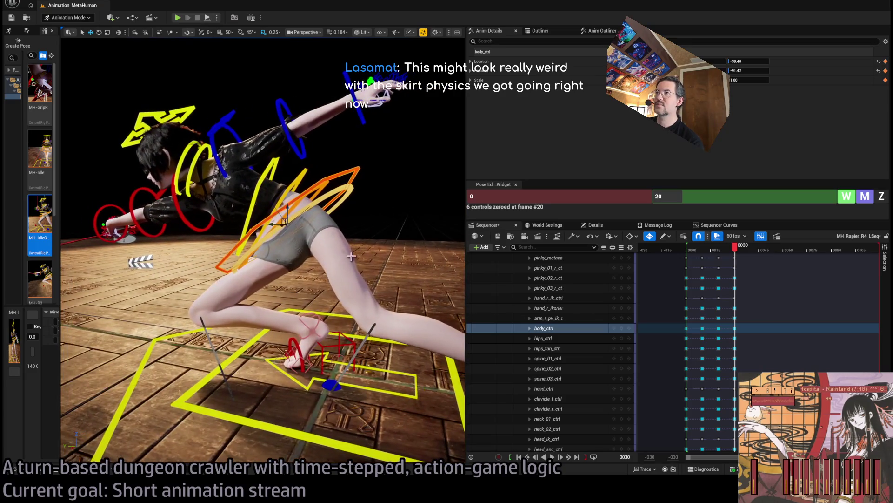
pyautogui.moveTo(283, 217)
pyautogui.mouseDown()
pyautogui.moveTo(352, 186)
pyautogui.moveTo(168, 193)
pyautogui.moveTo(327, 263)
pyautogui.moveTo(335, 297)
pyautogui.mouseUp()
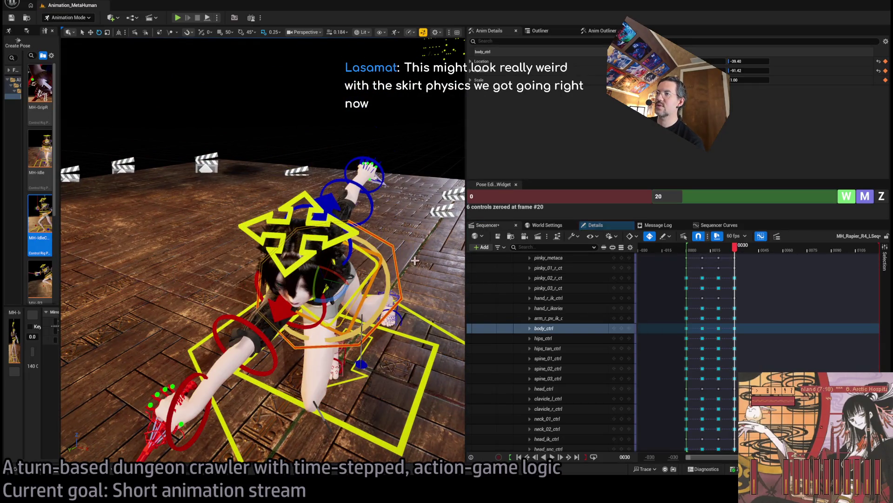
pyautogui.press(',')
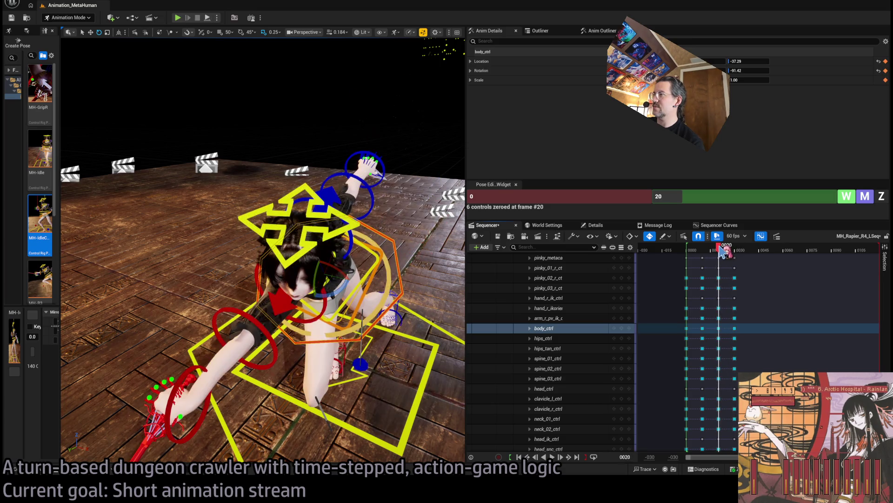
# Step: At frame 20, turn the body about 40 degrees and rotate spine_01–03 to swing the upper body
pyautogui.moveTo(279, 232); pyautogui.dragTo(353, 233)
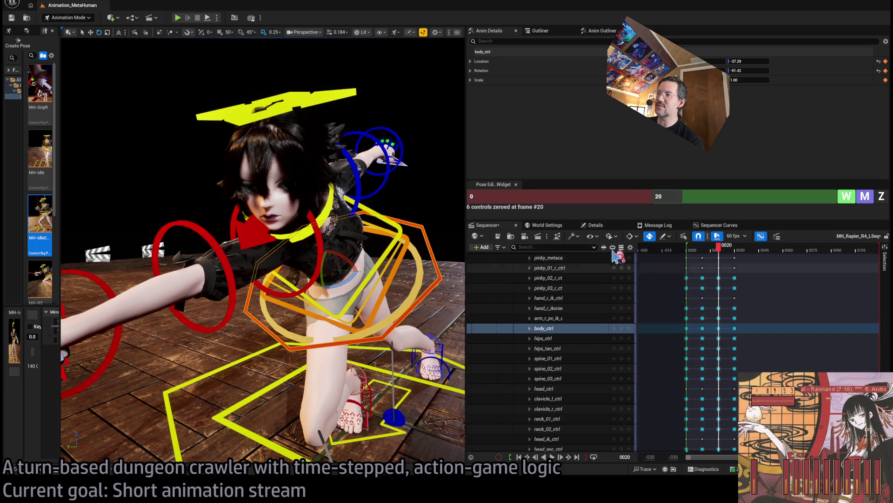
pyautogui.moveTo(351, 282); pyautogui.dragTo(372, 284)
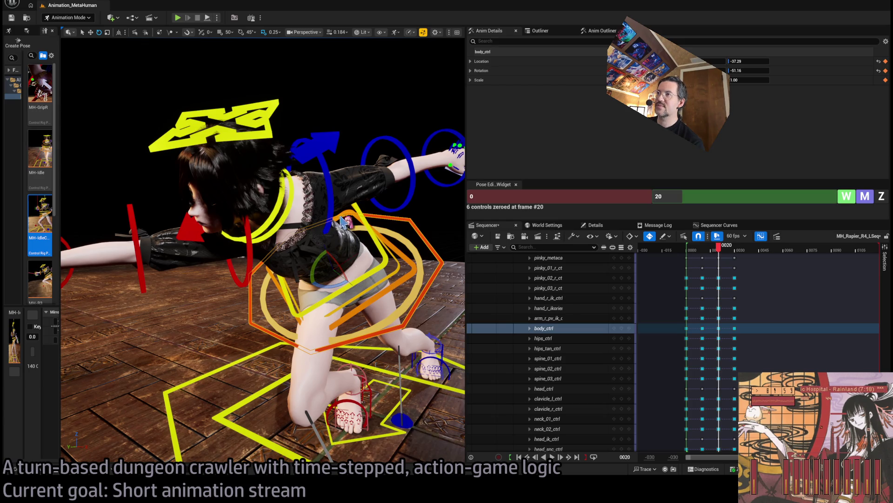
pyautogui.click(397, 279)
pyautogui.keyDown('ctrl'); pyautogui.click(382, 272); pyautogui.keyUp('ctrl')
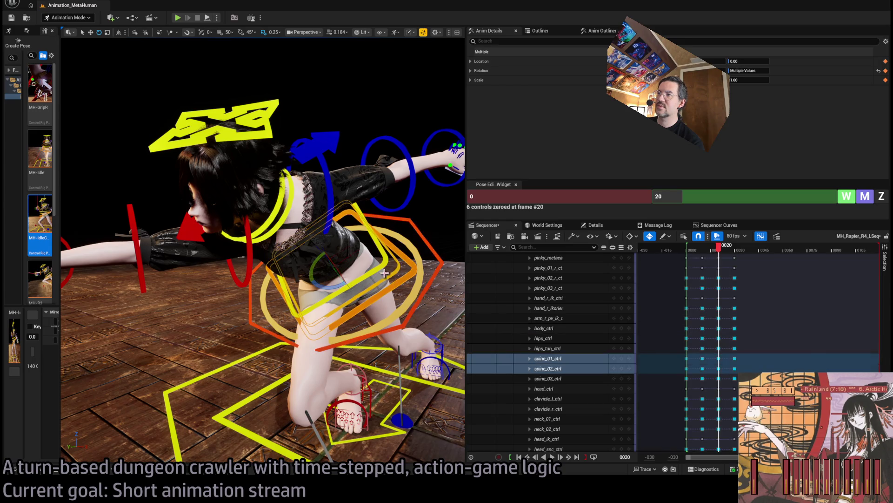
pyautogui.keyDown('ctrl'); pyautogui.click(383, 274); pyautogui.keyUp('ctrl')
pyautogui.moveTo(340, 284)
pyautogui.mouseDown()
pyautogui.moveTo(358, 251)
pyautogui.moveTo(322, 177)
pyautogui.moveTo(289, 249)
pyautogui.moveTo(303, 241)
pyautogui.moveTo(304, 253)
pyautogui.mouseUp()
# Step: Rotate the left upper arm, swing the right arm so the rapier points down, and tilt the head
pyautogui.click(322, 177)
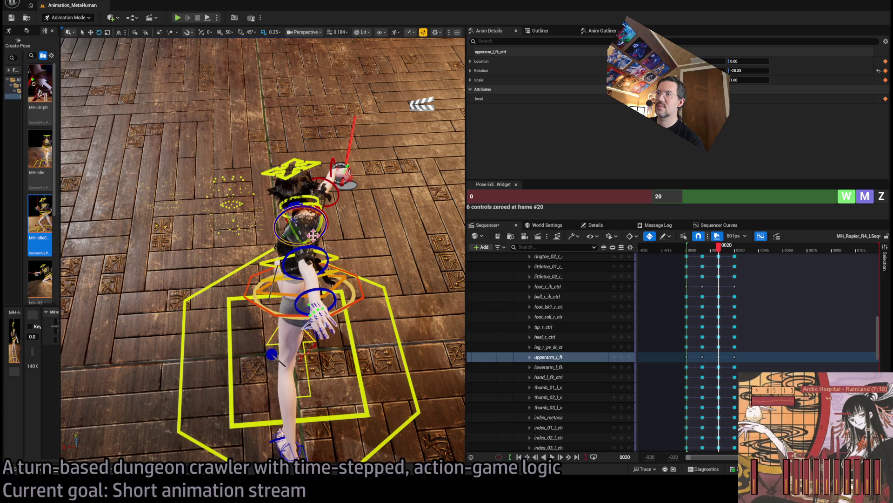
pyautogui.hotkey('ctrl', 'z')
pyautogui.moveTo(306, 231)
pyautogui.mouseDown()
pyautogui.moveTo(335, 233)
pyautogui.moveTo(307, 186)
pyautogui.moveTo(284, 170)
pyautogui.mouseUp()
pyautogui.moveTo(270, 279)
pyautogui.mouseDown()
pyautogui.moveTo(272, 286)
pyautogui.moveTo(261, 250)
pyautogui.moveTo(319, 293)
pyautogui.moveTo(355, 121)
pyautogui.mouseUp()
pyautogui.click(320, 291)
pyautogui.click(367, 269)
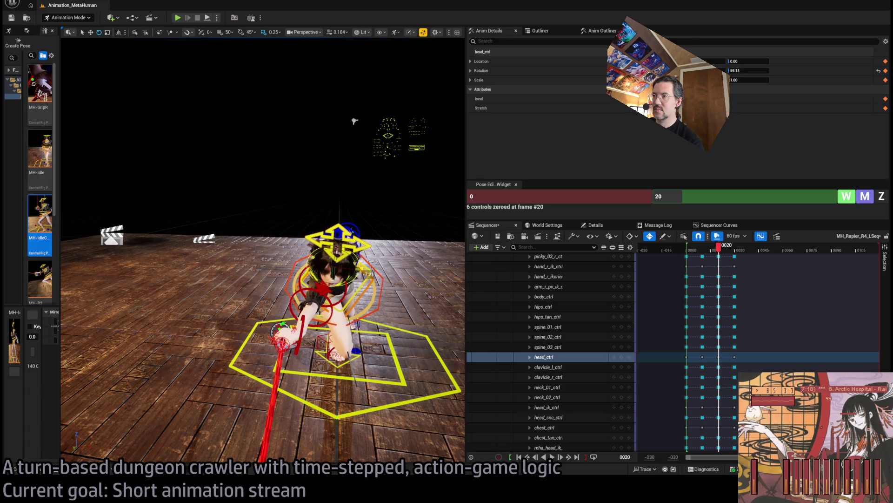
pyautogui.moveTo(367, 272); pyautogui.dragTo(368, 270)
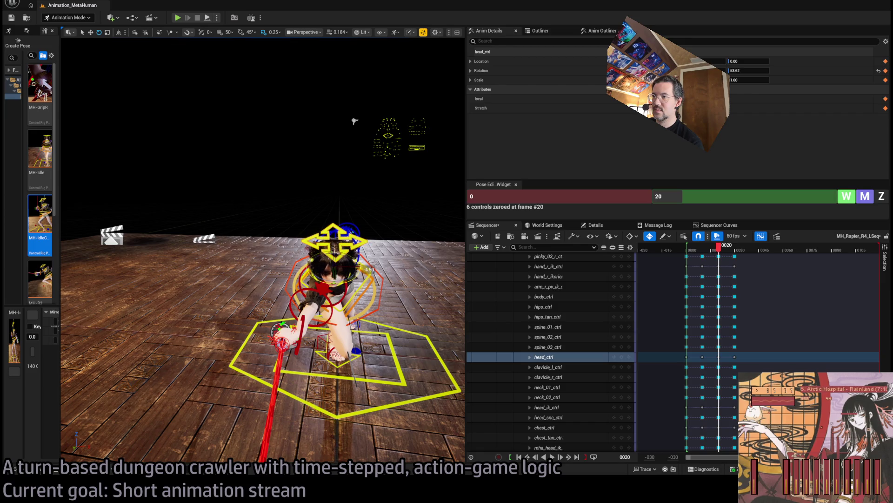
# Step: Recentre the view on the character and move the timeline to frame 30
pyautogui.moveTo(355, 121)
pyautogui.mouseDown()
pyautogui.moveTo(140, 56)
pyautogui.moveTo(171, 80)
pyautogui.mouseUp()
pyautogui.moveTo(326, 311); pyautogui.dragTo(363, 311)
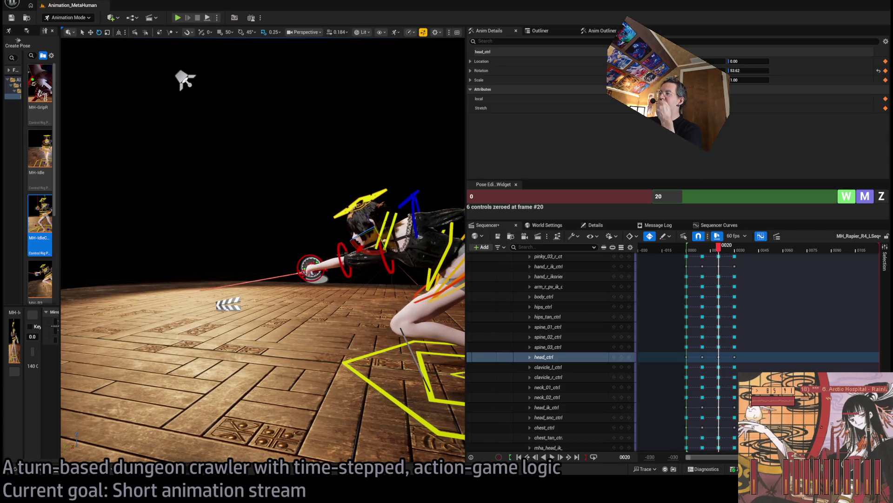
pyautogui.moveTo(722, 249); pyautogui.dragTo(735, 257)
pyautogui.moveTo(325, 232); pyautogui.dragTo(326, 163)
pyautogui.moveTo(395, 329); pyautogui.dragTo(425, 329)
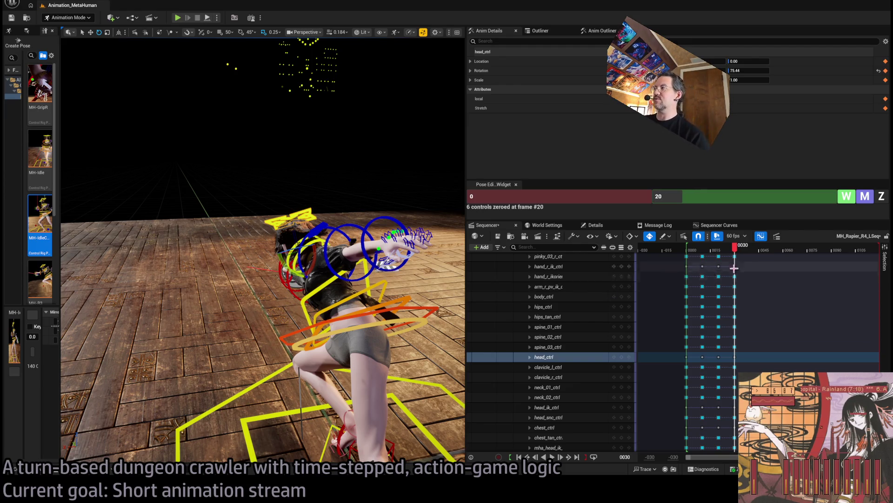
pyautogui.moveTo(396, 329); pyautogui.dragTo(298, 322)
# Step: At frame 30, turn body_ctrl a few degrees and rotate spine_01–03 to tilt the upper body
pyautogui.click(281, 279)
pyautogui.moveTo(282, 279); pyautogui.dragTo(242, 277)
pyautogui.moveTo(374, 225); pyautogui.dragTo(367, 225)
pyautogui.click(345, 224)
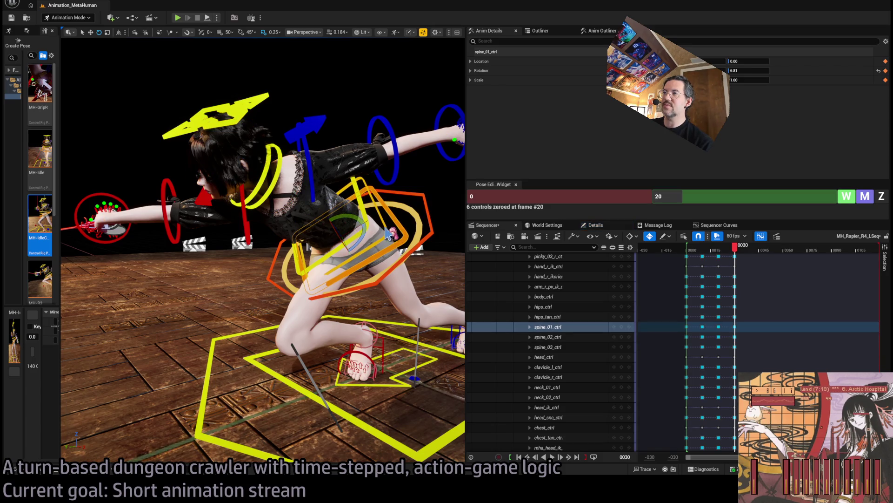
pyautogui.keyDown('ctrl'); pyautogui.click(368, 220); pyautogui.keyUp('ctrl')
pyautogui.keyDown('ctrl'); pyautogui.click(356, 248); pyautogui.keyUp('ctrl')
pyautogui.moveTo(358, 235); pyautogui.dragTo(365, 224)
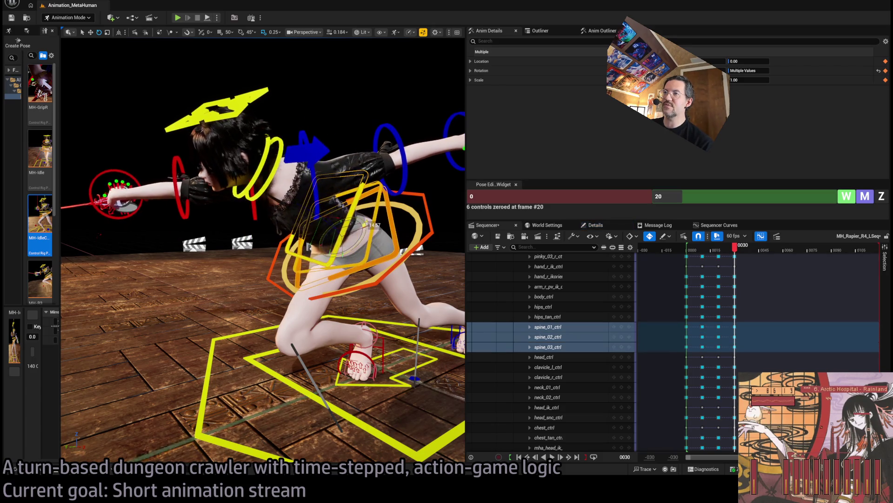
# Step: Select both clavicle controls and enter frame 30 in the Pose Editor's frame field
pyautogui.click(319, 157)
pyautogui.moveTo(319, 158); pyautogui.dragTo(315, 246)
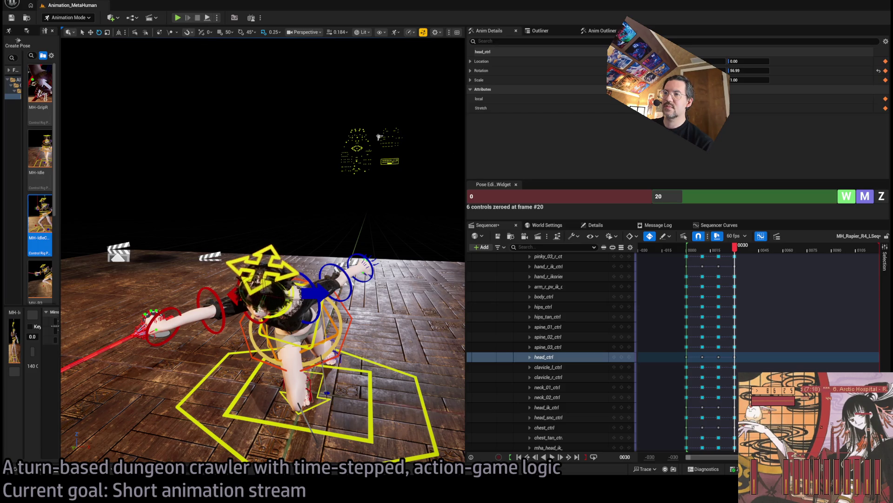
pyautogui.moveTo(286, 292); pyautogui.dragTo(287, 148)
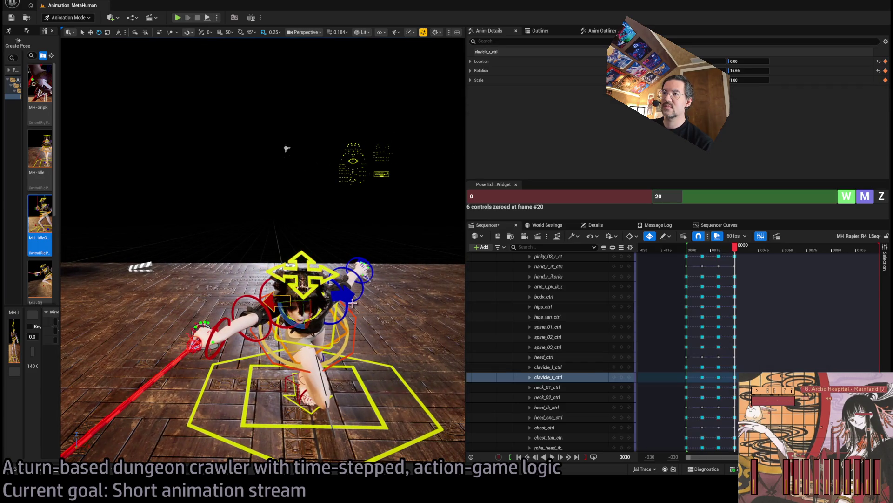
pyautogui.click(270, 302)
pyautogui.keyDown('ctrl'); pyautogui.click(344, 294); pyautogui.keyUp('ctrl')
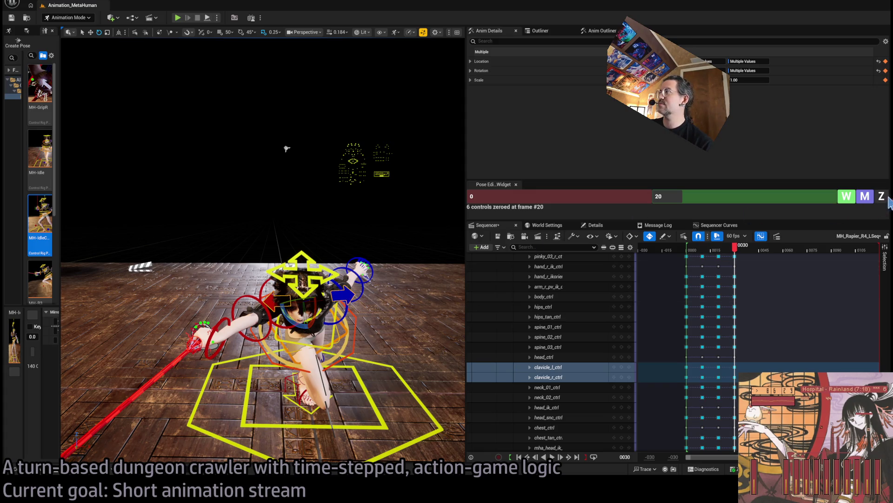
pyautogui.click(778, 192)
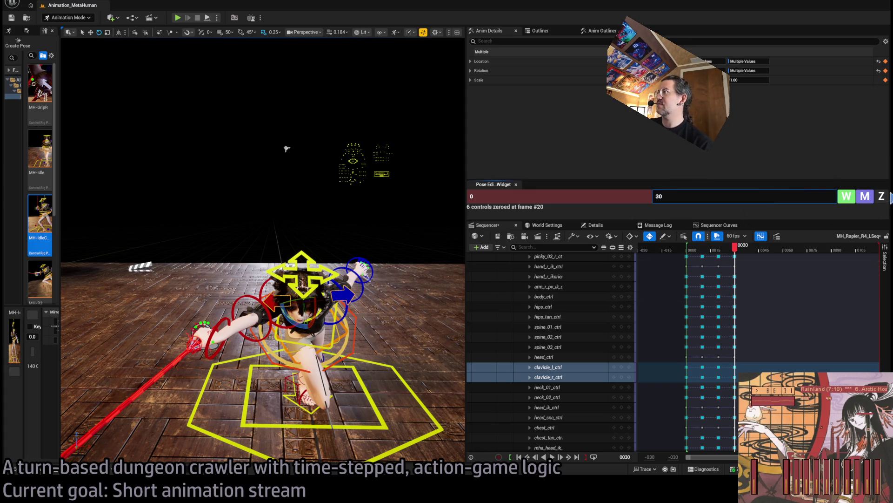
# Step: Zero both clavicles at frame 30 and raise the right arm and rapier up and back
pyautogui.press('Return')
pyautogui.moveTo(287, 148)
pyautogui.mouseDown()
pyautogui.moveTo(296, 41)
pyautogui.moveTo(362, 319)
pyautogui.mouseUp()
pyautogui.click(362, 319)
pyautogui.press('f')
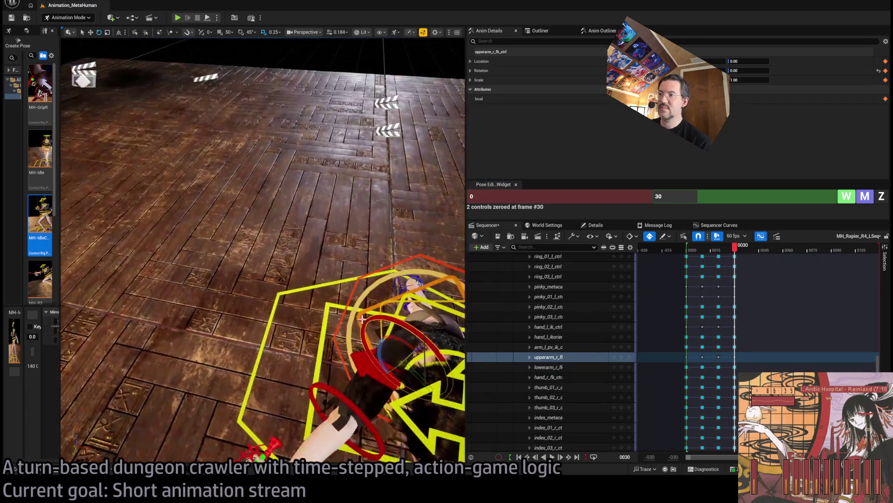
pyautogui.scroll(-3, 362, 319)
pyautogui.moveTo(305, 344)
pyautogui.mouseDown()
pyautogui.moveTo(330, 350)
pyautogui.moveTo(105, 249)
pyautogui.moveTo(463, 311)
pyautogui.mouseUp()
# Step: Swing the right foot IK control back until its rotation reads 7.63
pyautogui.click(311, 374)
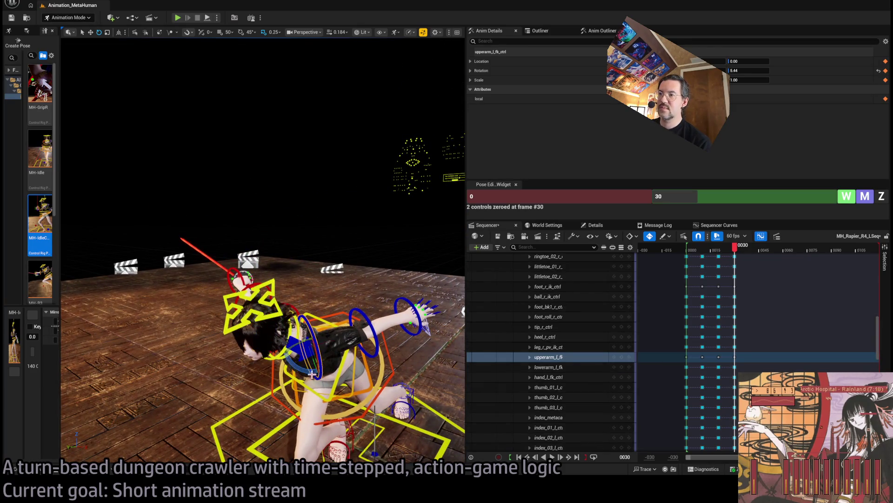
pyautogui.moveTo(310, 376)
pyautogui.mouseDown()
pyautogui.moveTo(362, 335)
pyautogui.moveTo(312, 376)
pyautogui.mouseUp()
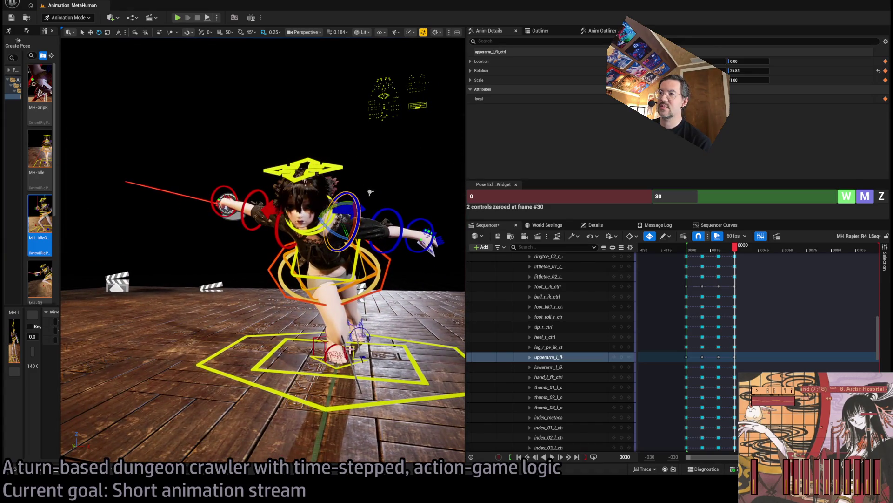
pyautogui.moveTo(371, 192)
pyautogui.mouseDown()
pyautogui.moveTo(298, 202)
pyautogui.moveTo(338, 294)
pyautogui.mouseUp()
pyautogui.click(338, 294)
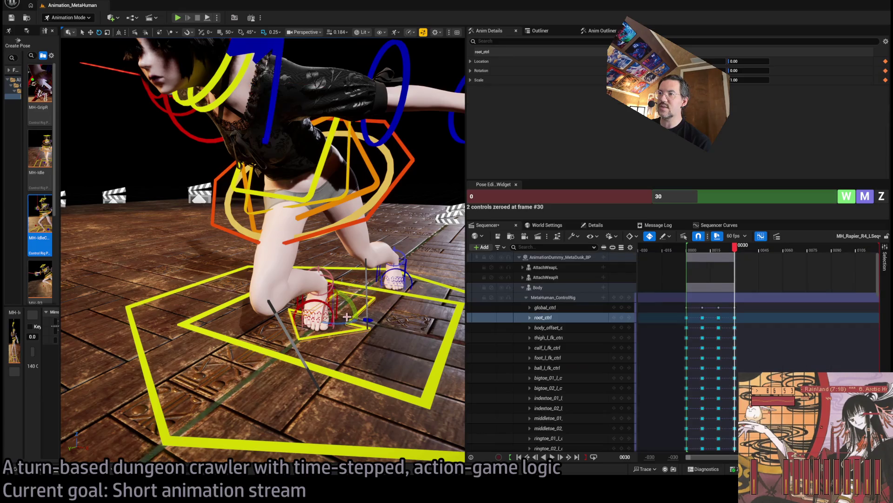
pyautogui.moveTo(357, 329)
pyautogui.mouseDown()
pyautogui.moveTo(330, 308)
pyautogui.moveTo(344, 310)
pyautogui.mouseUp()
# Step: Preview the motion around frame 30 and inspect the pose from overhead and the front
pyautogui.click(381, 201)
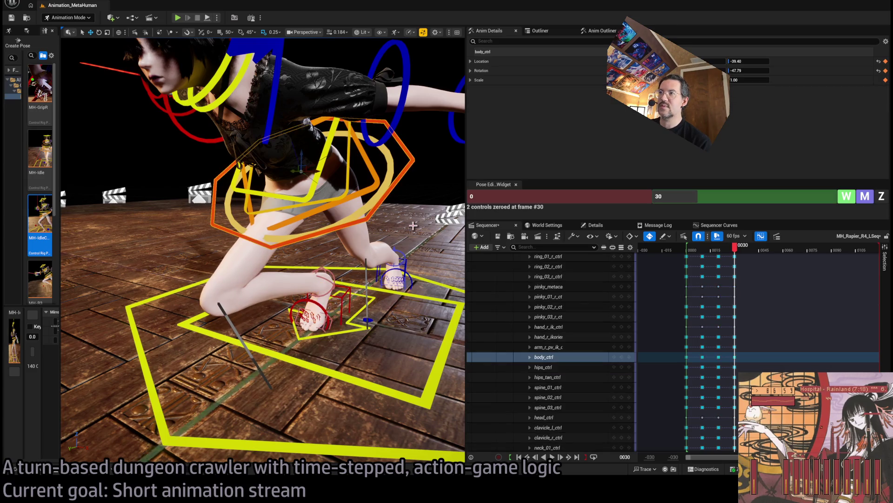
pyautogui.press('f')
pyautogui.moveTo(263, 252); pyautogui.dragTo(219, 251)
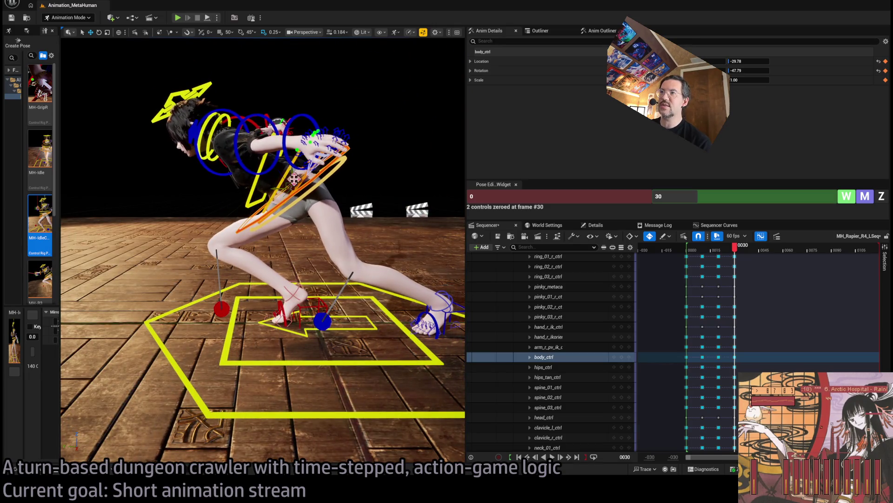
pyautogui.click(758, 253)
pyautogui.moveTo(735, 249); pyautogui.dragTo(739, 254)
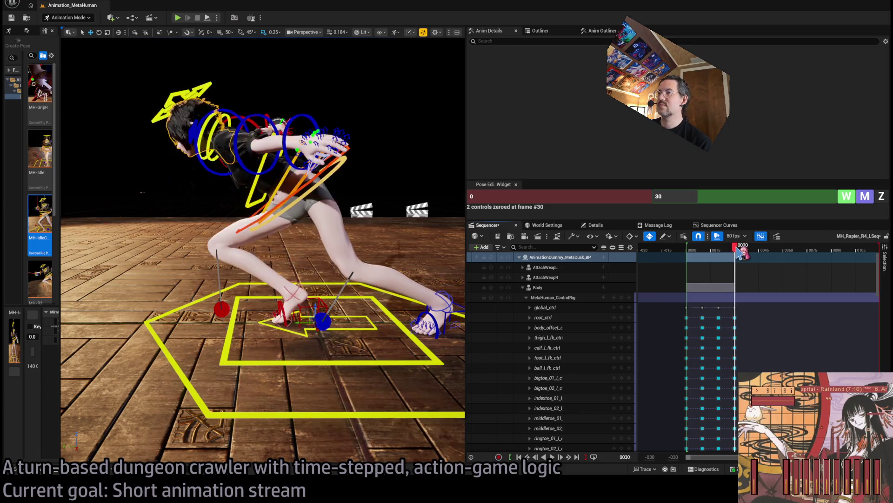
pyautogui.click(310, 306)
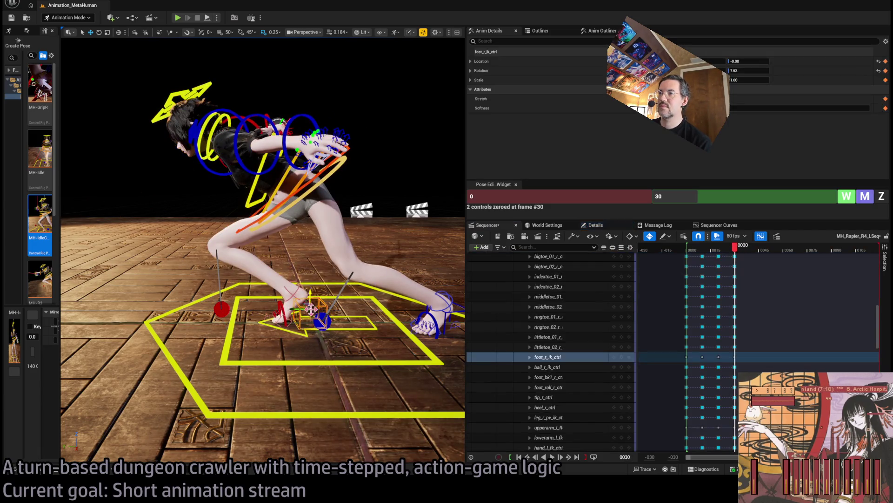
pyautogui.moveTo(737, 251); pyautogui.dragTo(740, 254)
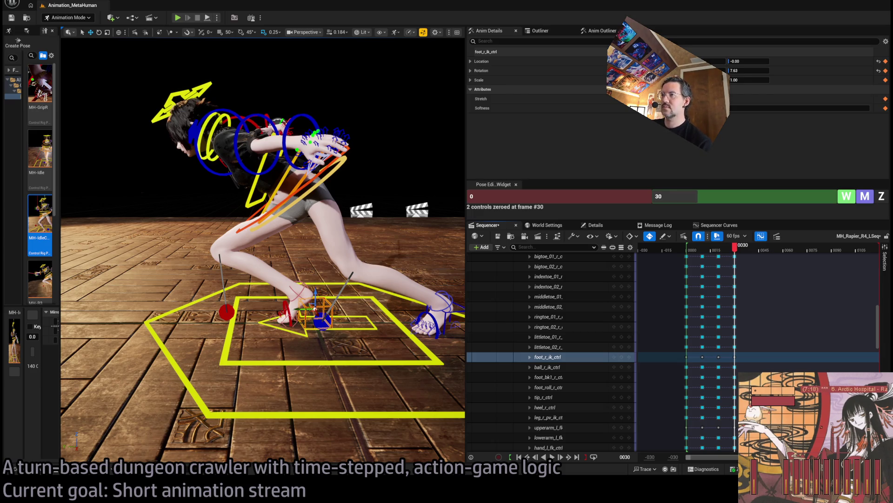
pyautogui.moveTo(262, 251); pyautogui.dragTo(289, 195)
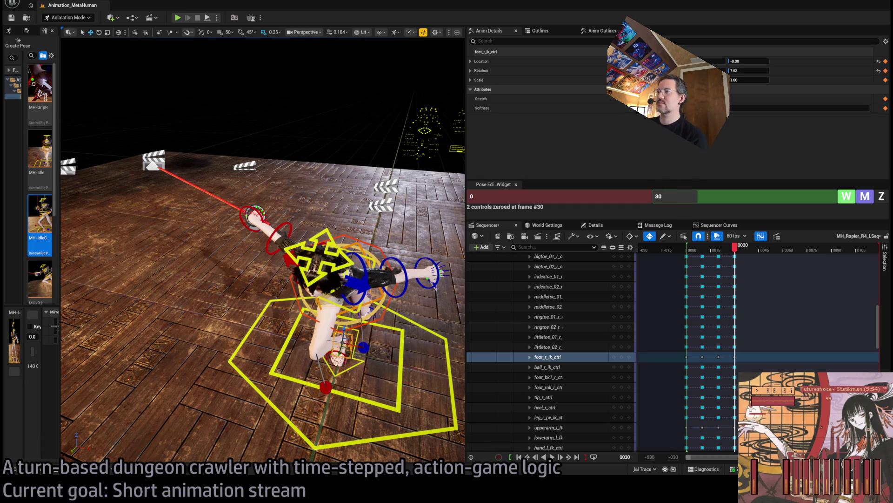
pyautogui.scroll(-3, 341, 39)
pyautogui.moveTo(341, 39); pyautogui.dragTo(290, 62)
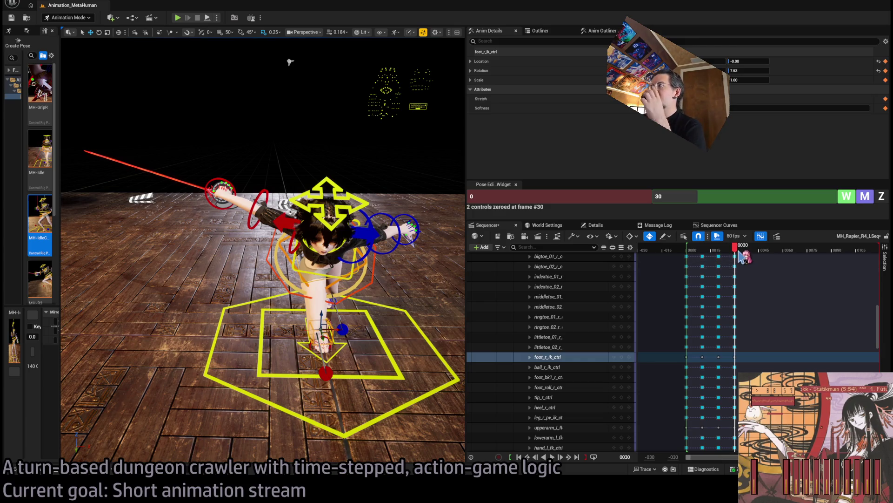
# Step: Move the playhead to frame 50 and view the character from her left side
pyautogui.click(763, 251)
pyautogui.moveTo(767, 255); pyautogui.dragTo(768, 256)
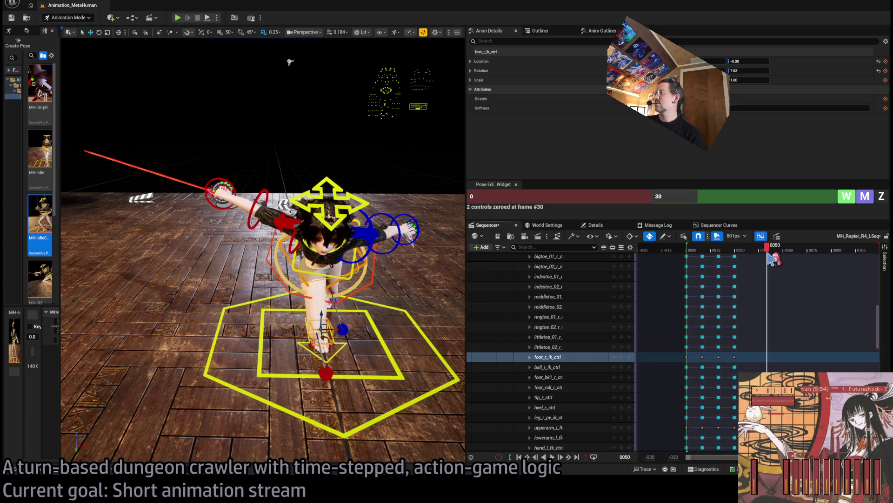
pyautogui.scroll(3, 882, 320)
pyautogui.scroll(10, 882, 320)
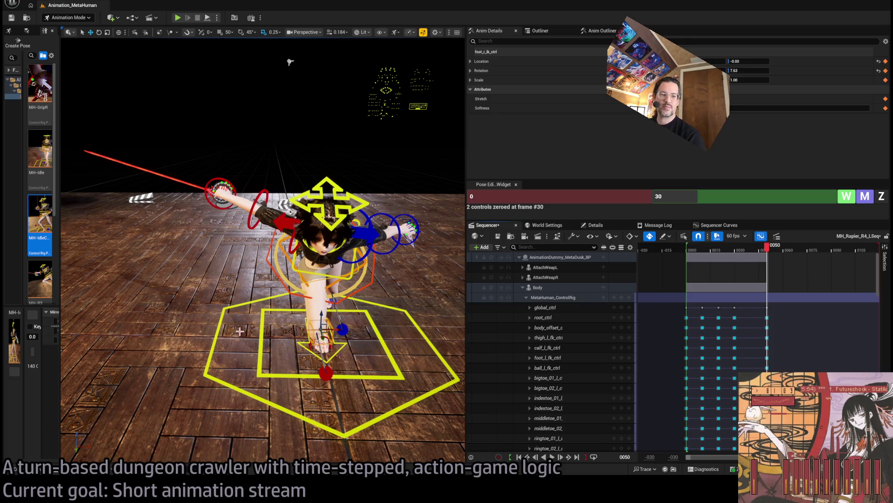
pyautogui.moveTo(311, 291); pyautogui.dragTo(270, 287)
pyautogui.moveTo(442, 360)
pyautogui.mouseDown()
pyautogui.moveTo(400, 356)
pyautogui.moveTo(441, 360)
pyautogui.mouseUp()
# Step: Rotate the left foot IK control from -9.62 to 42.22 degrees
pyautogui.click(425, 353)
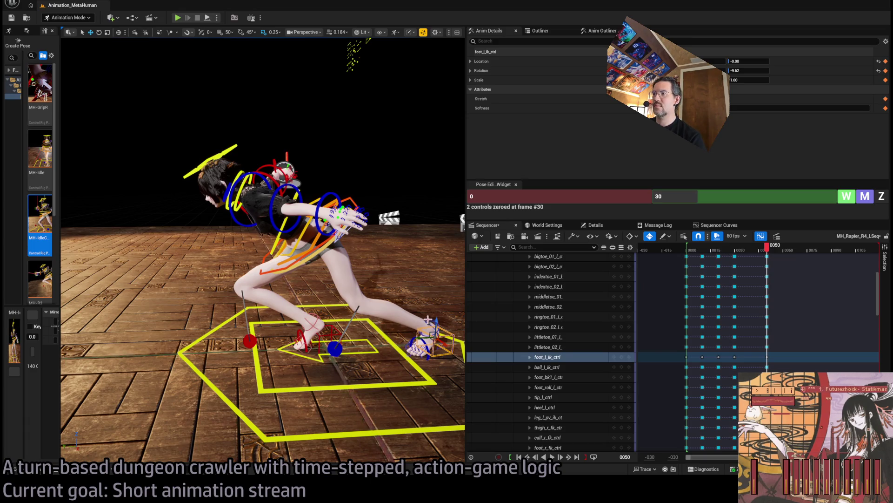
pyautogui.moveTo(425, 353)
pyautogui.mouseDown()
pyautogui.moveTo(395, 76)
pyautogui.moveTo(303, 91)
pyautogui.moveTo(282, 110)
pyautogui.mouseUp()
pyautogui.press('e')
pyautogui.moveTo(227, 373); pyautogui.dragTo(209, 387)
pyautogui.moveTo(281, 110); pyautogui.dragTo(363, 114)
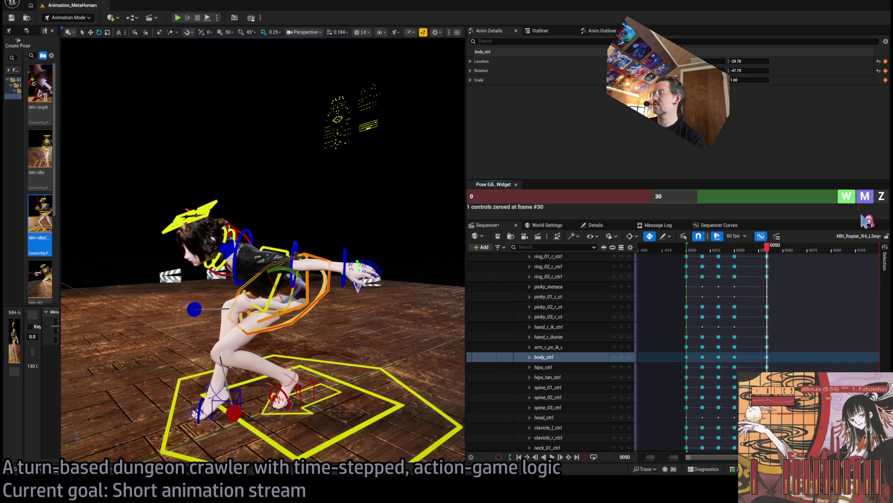
pyautogui.click(773, 275)
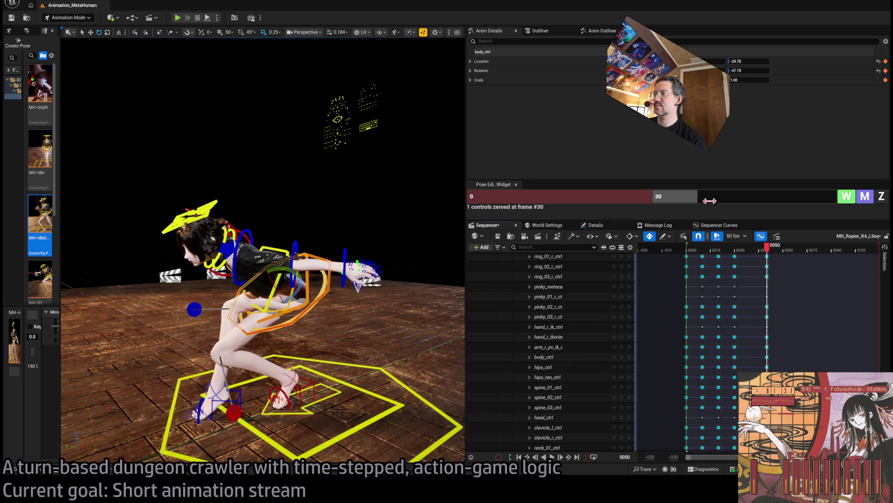
pyautogui.hotkey('ctrl', 'z')
# Step: Set the zeroing frame to 50 and zero the body and spine_01–03 controls
pyautogui.click(715, 200)
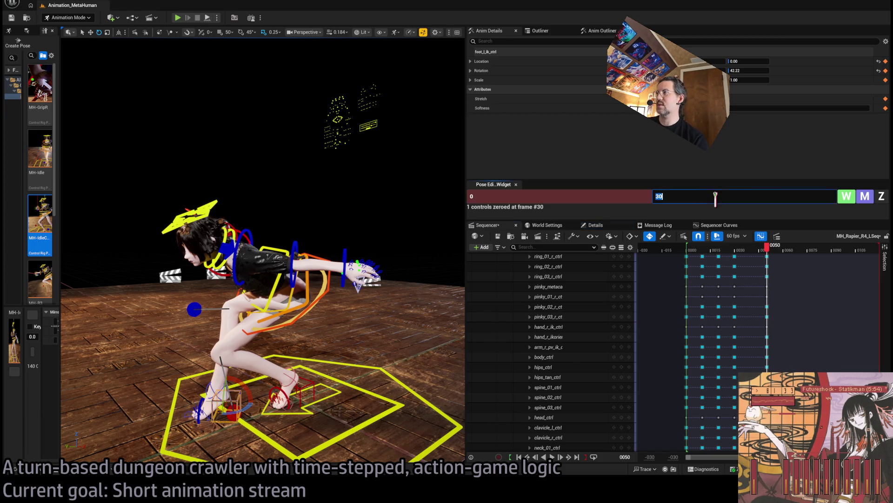
pyautogui.write('50')
pyautogui.press('Return')
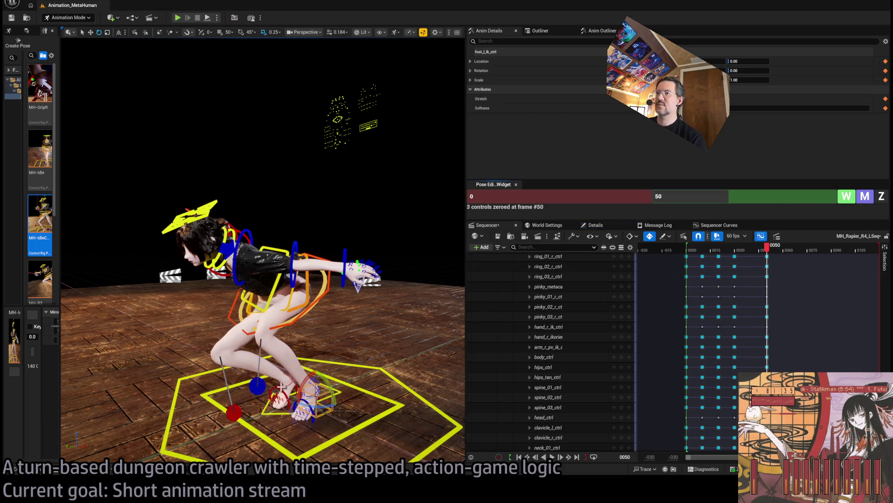
pyautogui.click(325, 286)
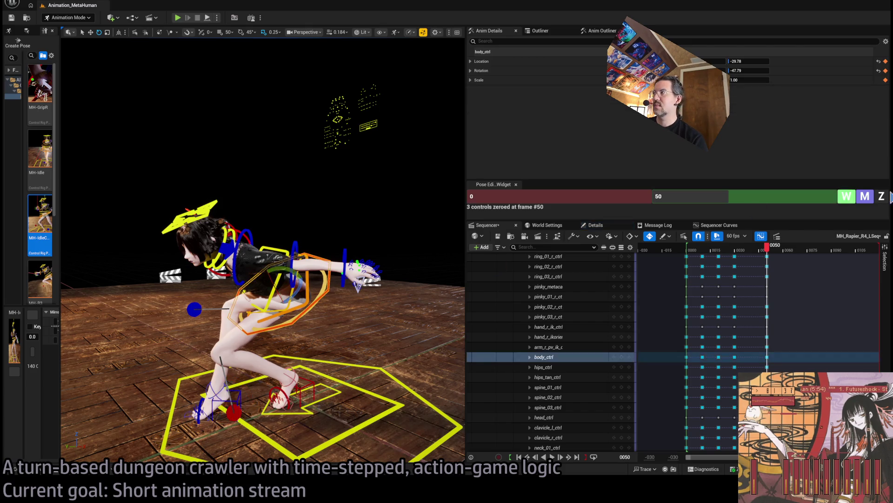
pyautogui.keyDown('ctrl'); pyautogui.click(302, 308); pyautogui.keyUp('ctrl')
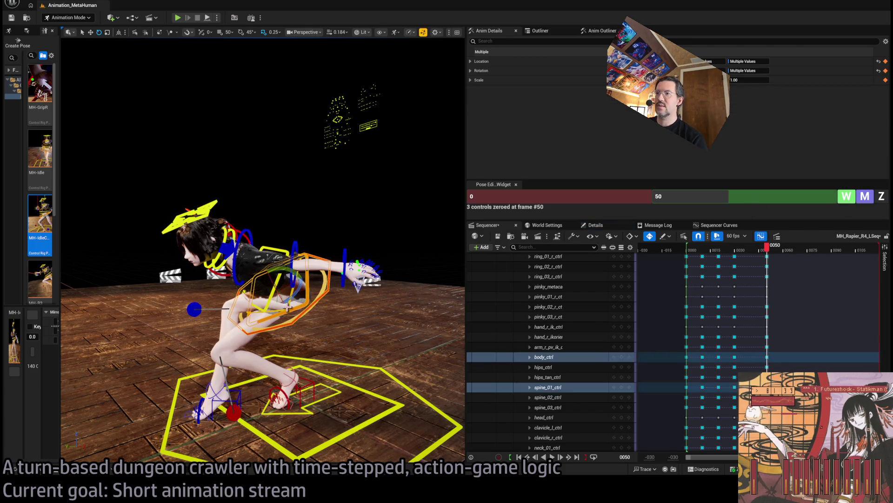
pyautogui.keyDown('ctrl'); pyautogui.click(264, 305); pyautogui.keyUp('ctrl')
pyautogui.keyDown('ctrl'); pyautogui.click(267, 302); pyautogui.keyUp('ctrl')
pyautogui.press('z')
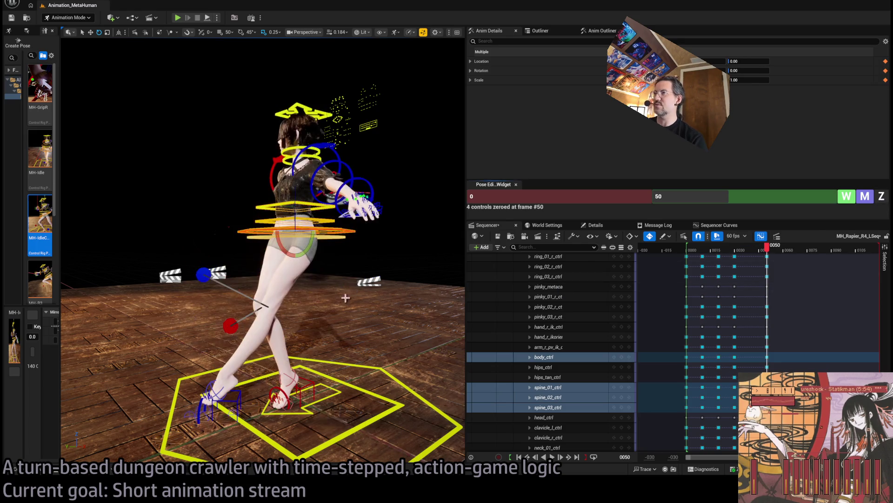
# Step: Nudge the lower spine sideways and shift the body slightly to -1.09
pyautogui.click(347, 232)
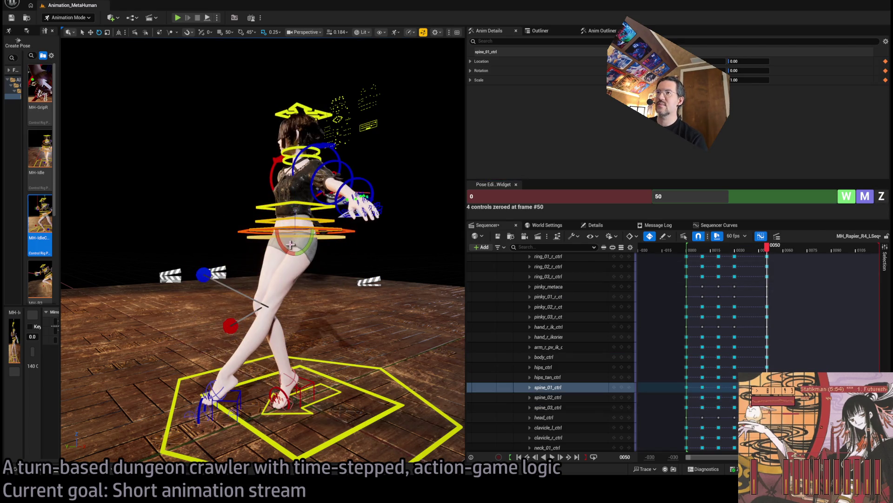
pyautogui.moveTo(291, 245)
pyautogui.mouseDown()
pyautogui.moveTo(206, 243)
pyautogui.moveTo(353, 235)
pyautogui.moveTo(219, 254)
pyautogui.moveTo(281, 231)
pyautogui.moveTo(228, 220)
pyautogui.mouseUp()
pyautogui.click(281, 230)
pyautogui.moveTo(356, 63); pyautogui.dragTo(356, 63)
# Step: Zero the head and the left upper arm, lower arm and hand controls at frame 50
pyautogui.click(289, 157)
pyautogui.keyDown('ctrl'); pyautogui.click(316, 211); pyautogui.keyUp('ctrl')
pyautogui.keyDown('ctrl'); pyautogui.click(345, 233); pyautogui.keyUp('ctrl')
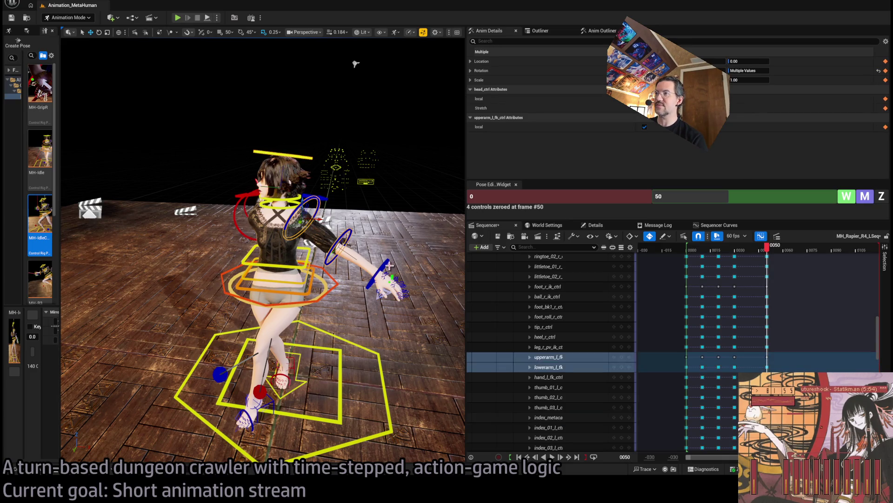
pyautogui.keyDown('ctrl'); pyautogui.click(389, 265); pyautogui.keyUp('ctrl')
pyautogui.click(881, 195)
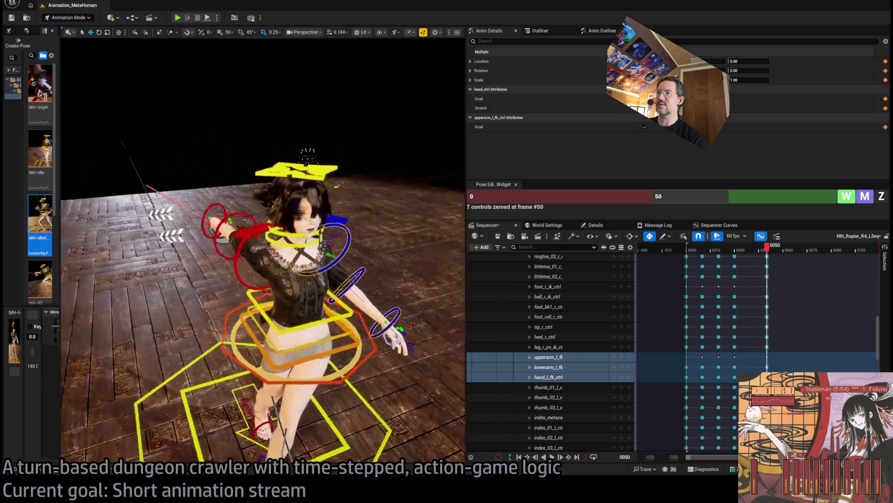
# Step: Zero the right arm controls, then the left clavicle, at frame 50
pyautogui.click(353, 218)
pyautogui.keyDown('ctrl'); pyautogui.click(343, 224); pyautogui.keyUp('ctrl')
pyautogui.keyDown('ctrl'); pyautogui.click(300, 216); pyautogui.keyUp('ctrl')
pyautogui.click(882, 196)
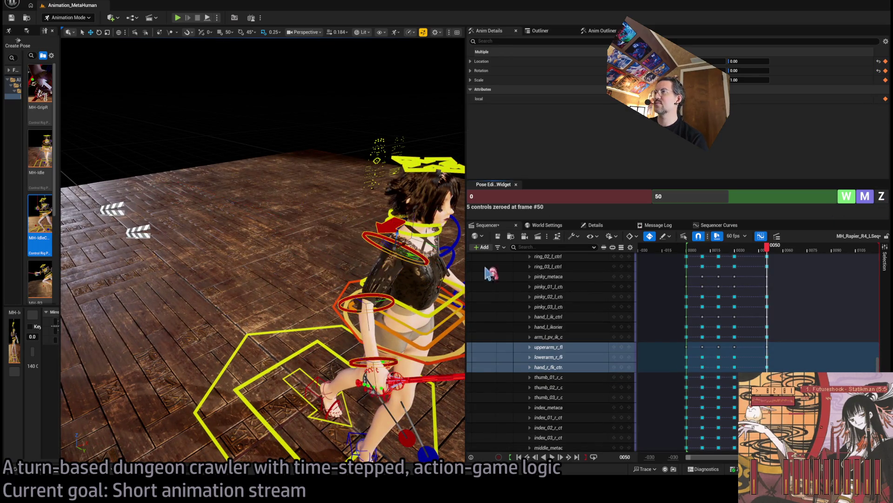
pyautogui.click(285, 266)
pyautogui.click(881, 195)
# Step: Back at the lunge frame, rotate the right clavicle to -13.94 to bring the sword arm forward
pyautogui.moveTo(766, 246); pyautogui.dragTo(736, 256)
pyautogui.moveTo(261, 298); pyautogui.dragTo(296, 297)
pyautogui.click(296, 297)
pyautogui.click(264, 292)
pyautogui.moveTo(269, 284)
pyautogui.mouseDown()
pyautogui.moveTo(279, 301)
pyautogui.moveTo(192, 186)
pyautogui.mouseUp()
pyautogui.moveTo(330, 310); pyautogui.dragTo(350, 305)
pyautogui.moveTo(192, 186)
pyautogui.mouseDown()
pyautogui.moveTo(219, 154)
pyautogui.moveTo(200, 186)
pyautogui.moveTo(219, 175)
pyautogui.moveTo(242, 180)
pyautogui.mouseUp()
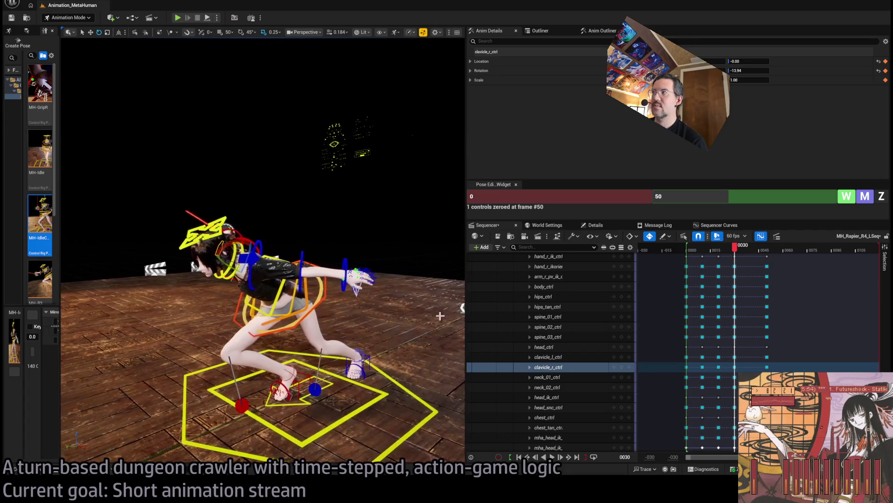
# Step: Scrub from frame 50 back to 32 and forward to 50, orbiting to review the upright pose
pyautogui.moveTo(734, 246); pyautogui.dragTo(772, 255)
pyautogui.moveTo(279, 289); pyautogui.dragTo(312, 318)
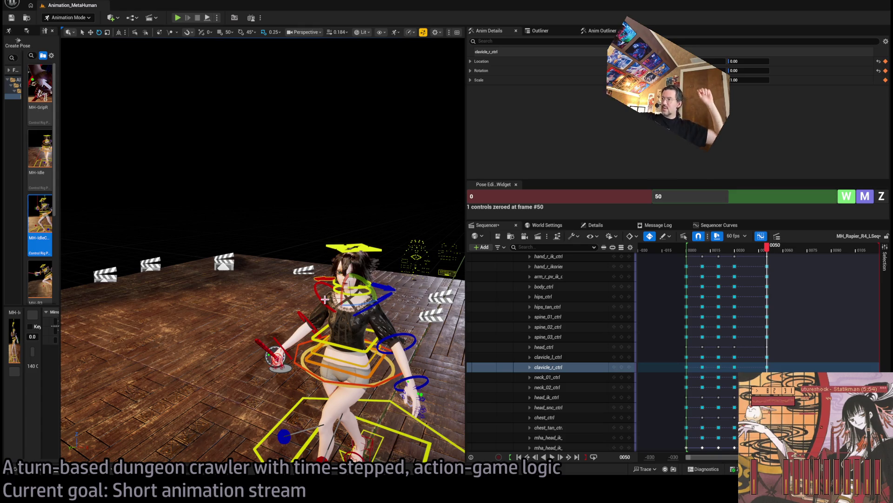
pyautogui.click(739, 249)
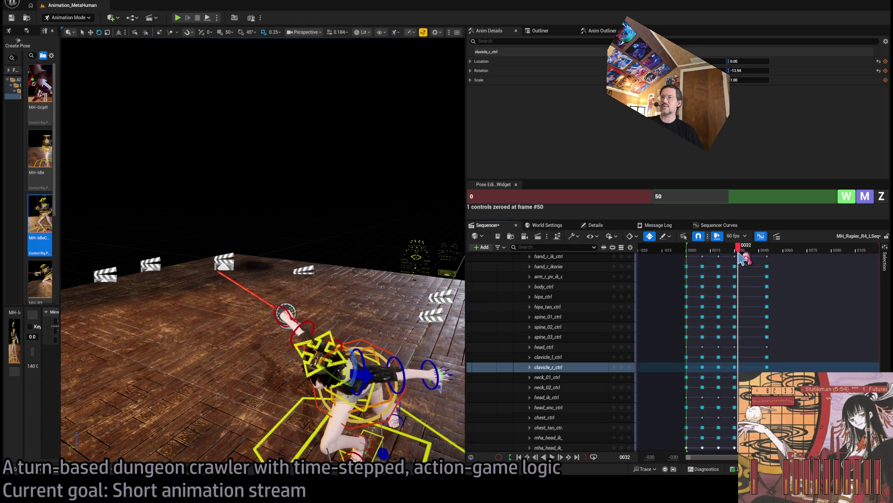
pyautogui.moveTo(740, 249); pyautogui.dragTo(766, 252)
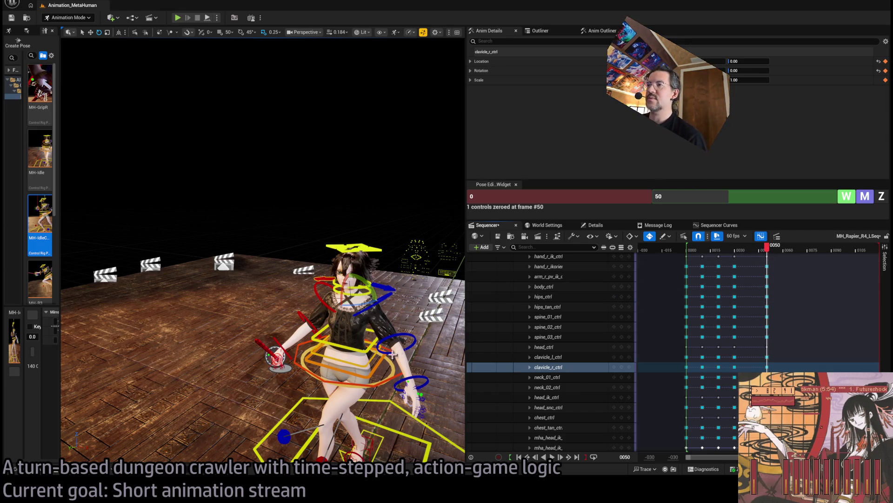
pyautogui.moveTo(370, 377); pyautogui.dragTo(418, 257)
# Step: Move the left foot IK forward and up, and shift the body forward to X 0.72
pyautogui.click(415, 250)
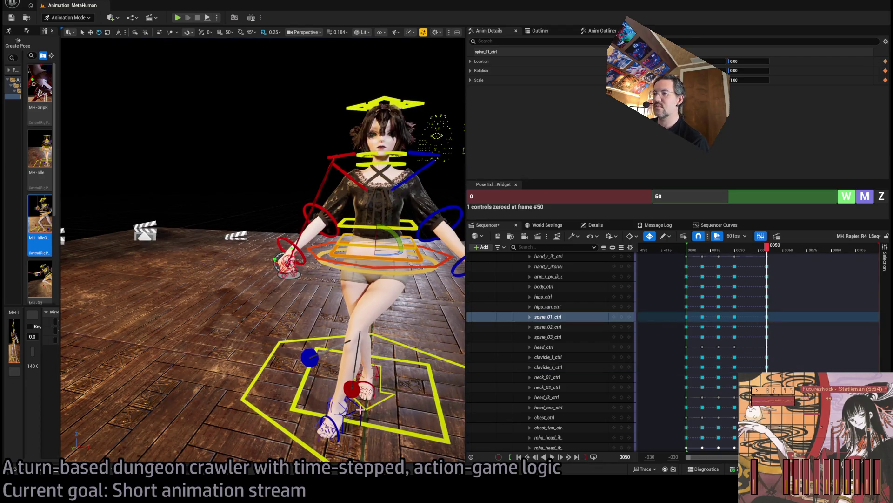
pyautogui.click(361, 409)
pyautogui.moveTo(349, 415); pyautogui.dragTo(374, 411)
pyautogui.click(433, 264)
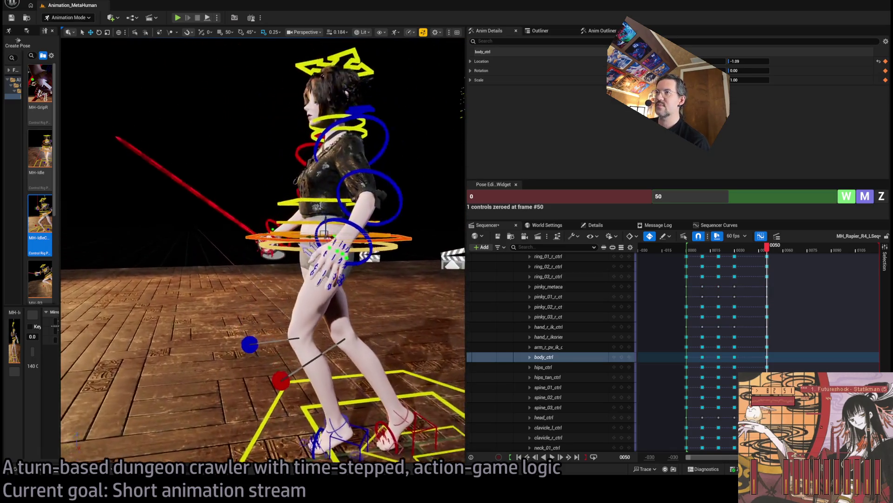
pyautogui.moveTo(326, 260); pyautogui.dragTo(309, 264)
pyautogui.moveTo(312, 230)
pyautogui.mouseDown()
pyautogui.moveTo(311, 222)
pyautogui.moveTo(328, 235)
pyautogui.moveTo(343, 231)
pyautogui.moveTo(344, 217)
pyautogui.mouseUp()
# Step: Reset the right foot roll to zero, lower the hips, and turn the torso about 16 degrees
pyautogui.click(379, 386)
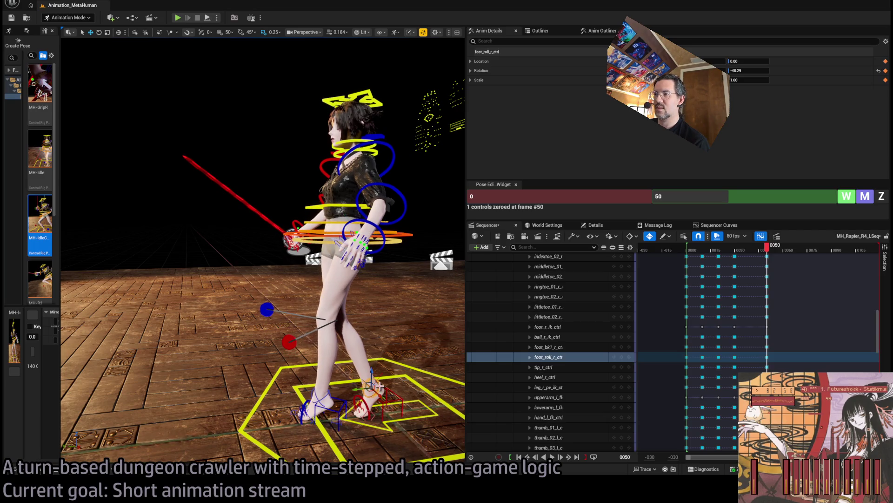
pyautogui.click(882, 198)
pyautogui.click(328, 237)
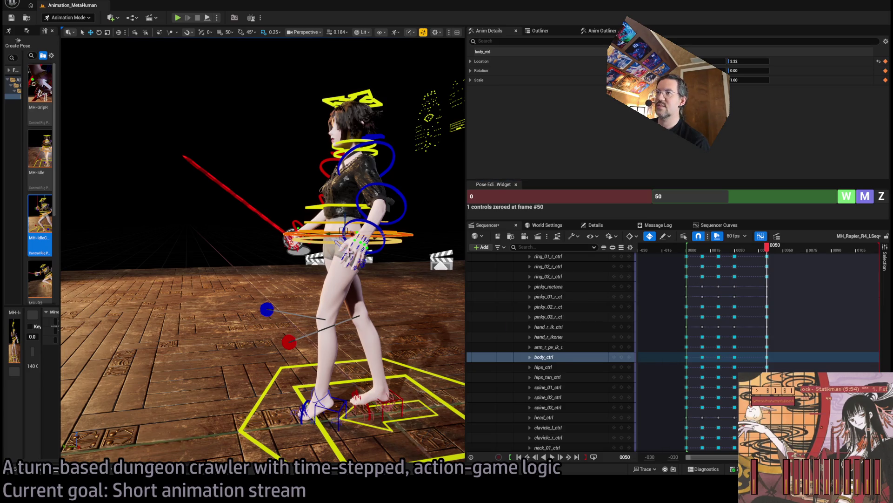
pyautogui.moveTo(345, 221); pyautogui.dragTo(344, 249)
pyautogui.moveTo(456, 102); pyautogui.dragTo(363, 103)
pyautogui.moveTo(322, 279); pyautogui.dragTo(333, 288)
# Step: Twist the three spine controls by about -6.77 degrees
pyautogui.moveTo(456, 101); pyautogui.dragTo(391, 104)
pyautogui.moveTo(363, 190); pyautogui.dragTo(409, 191)
pyautogui.moveTo(549, 387); pyautogui.dragTo(549, 407)
pyautogui.moveTo(321, 276)
pyautogui.mouseDown()
pyautogui.moveTo(326, 270)
pyautogui.moveTo(310, 278)
pyautogui.moveTo(321, 272)
pyautogui.mouseUp()
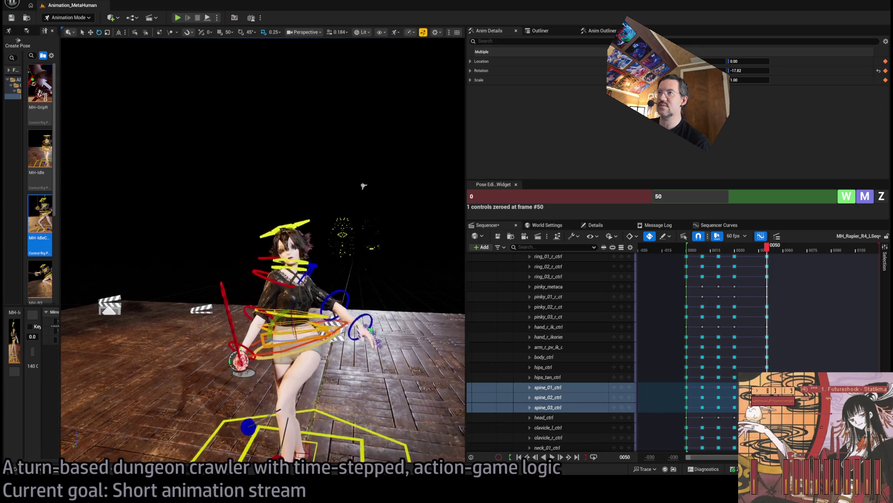
pyautogui.click(311, 259)
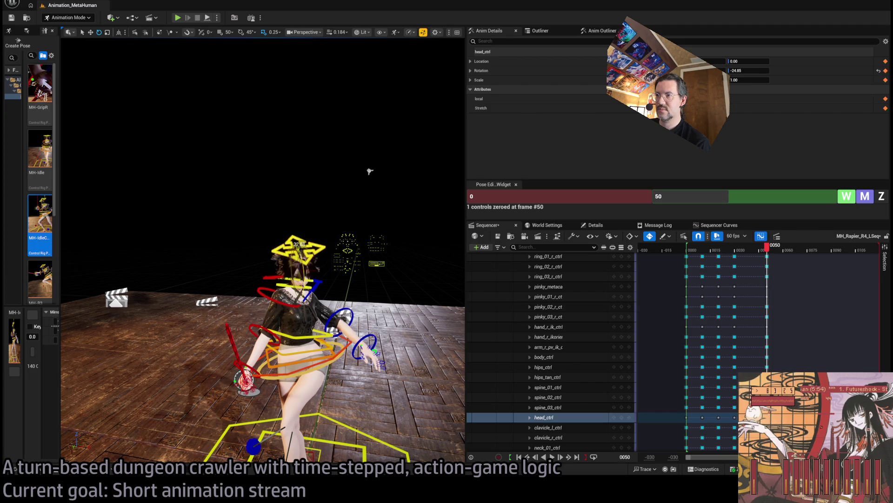
# Step: Rotate the right upper arm FK control to swing the sword arm forward
pyautogui.moveTo(369, 171)
pyautogui.mouseDown()
pyautogui.moveTo(312, 176)
pyautogui.moveTo(359, 143)
pyautogui.mouseUp()
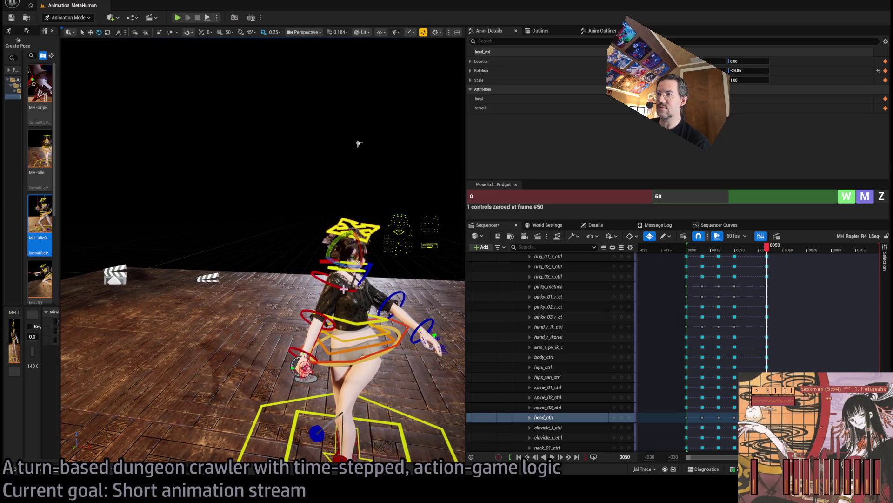
pyautogui.click(363, 320)
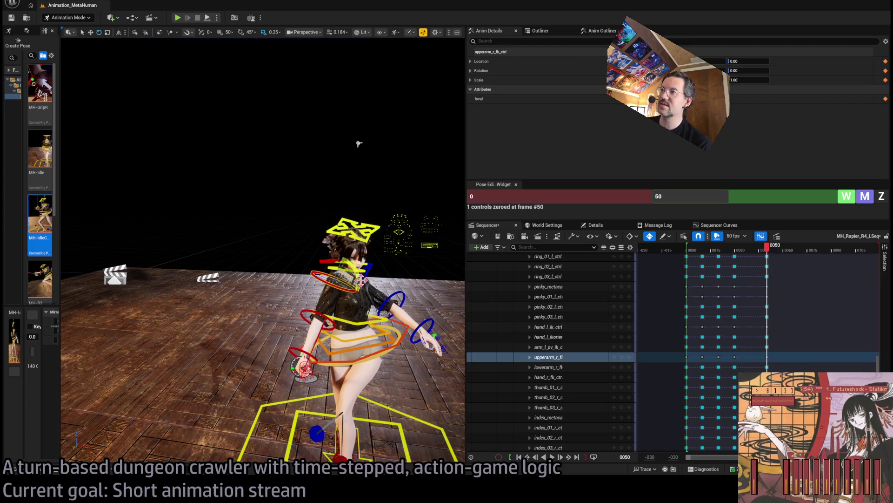
pyautogui.moveTo(307, 354); pyautogui.dragTo(298, 373)
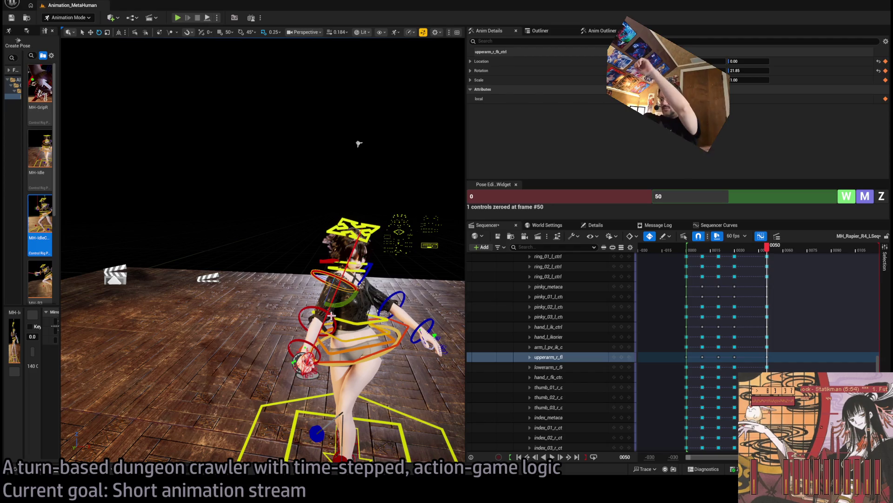
pyautogui.moveTo(331, 316); pyautogui.dragTo(382, 326)
pyautogui.moveTo(359, 143); pyautogui.dragTo(347, 363)
# Step: Rotate the right upper arm, forearm and hand so the rapier swings right and turns
pyautogui.click(377, 396)
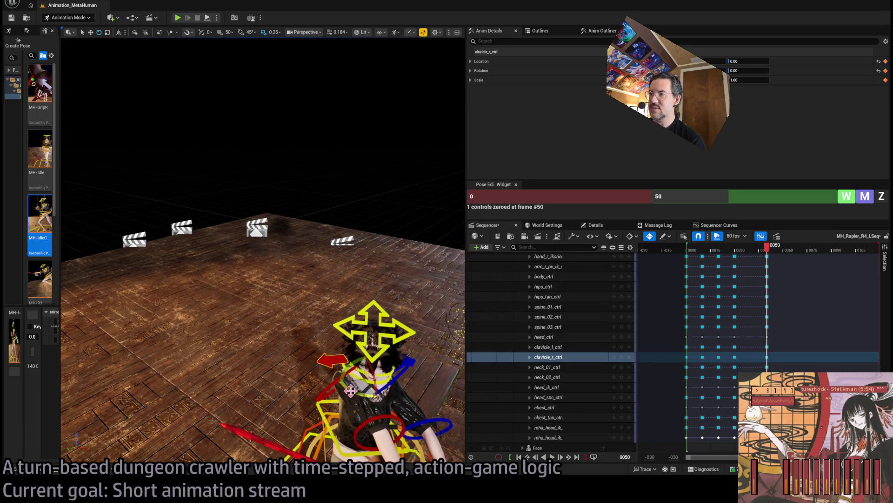
pyautogui.press('f')
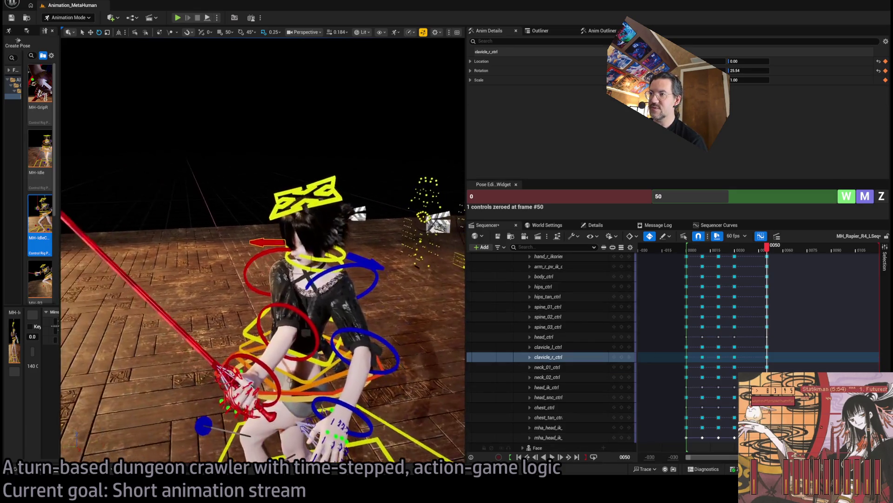
pyautogui.click(316, 287)
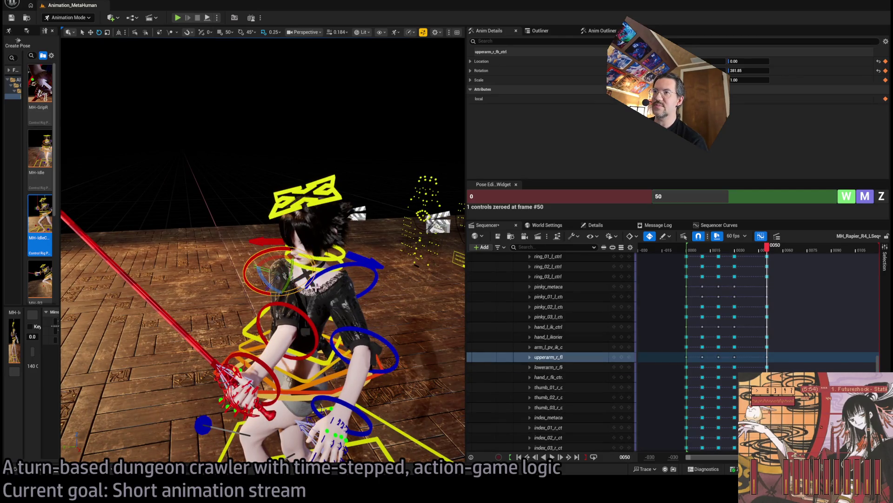
pyautogui.moveTo(276, 256)
pyautogui.mouseDown()
pyautogui.moveTo(340, 259)
pyautogui.moveTo(329, 357)
pyautogui.mouseUp()
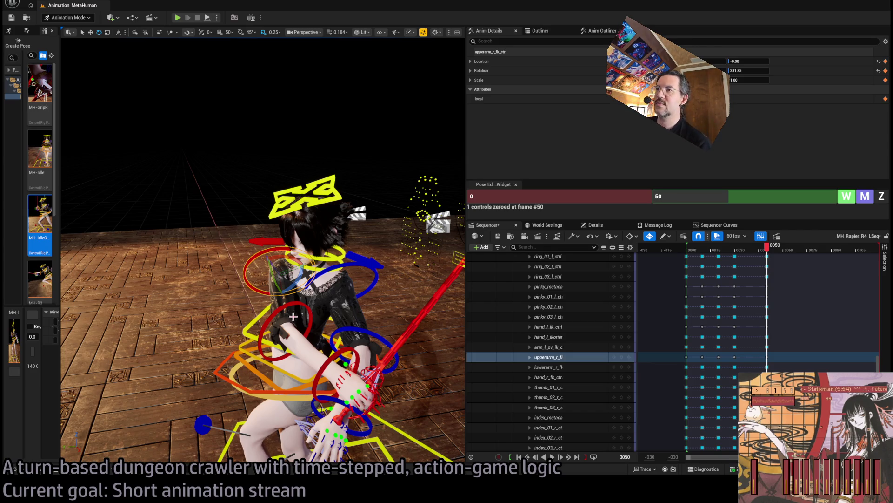
pyautogui.click(308, 325)
pyautogui.moveTo(285, 332); pyautogui.dragTo(282, 337)
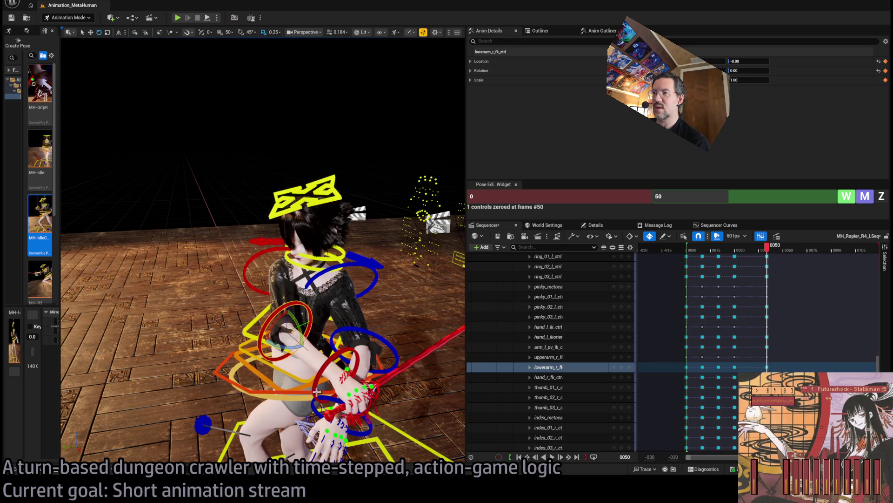
pyautogui.click(323, 374)
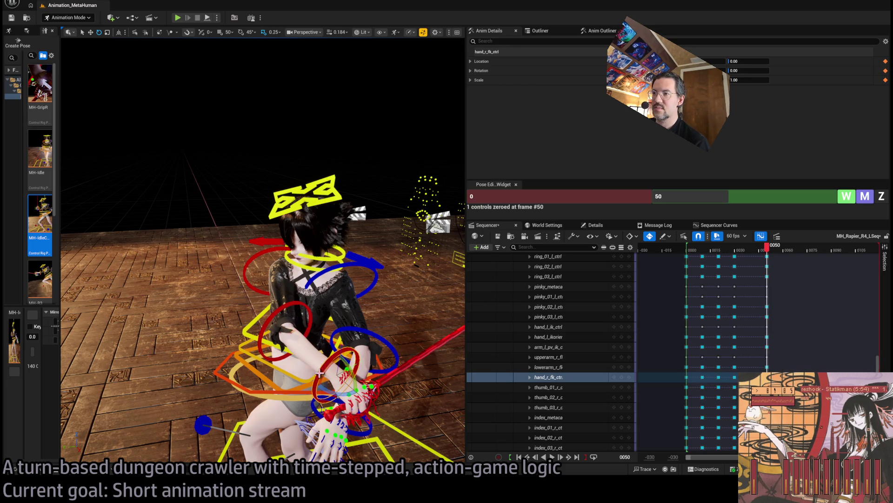
pyautogui.moveTo(323, 373)
pyautogui.mouseDown()
pyautogui.moveTo(327, 383)
pyautogui.moveTo(427, 315)
pyautogui.mouseUp()
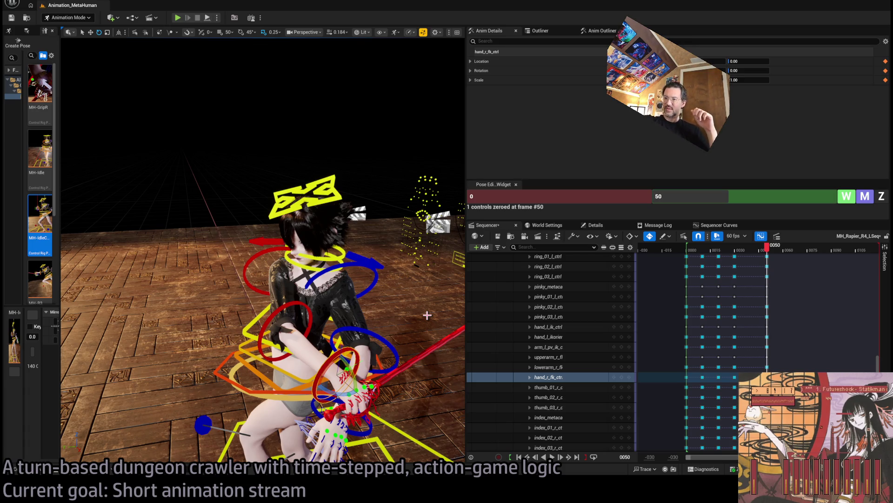
# Step: Viewed from behind, rotate and tilt the right forearm further
pyautogui.keyDown('alt'); pyautogui.moveTo(225, 301); pyautogui.dragTo(288, 303); pyautogui.keyUp('alt')
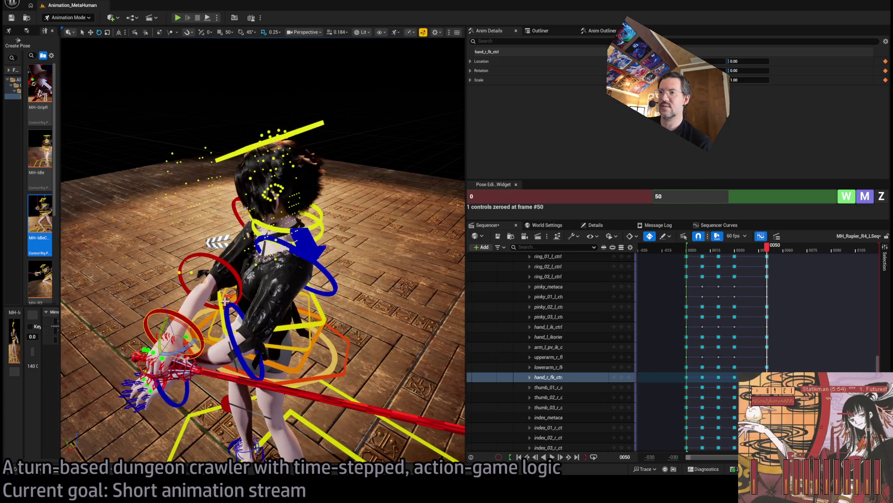
pyautogui.click(229, 268)
pyautogui.moveTo(219, 272); pyautogui.dragTo(175, 277)
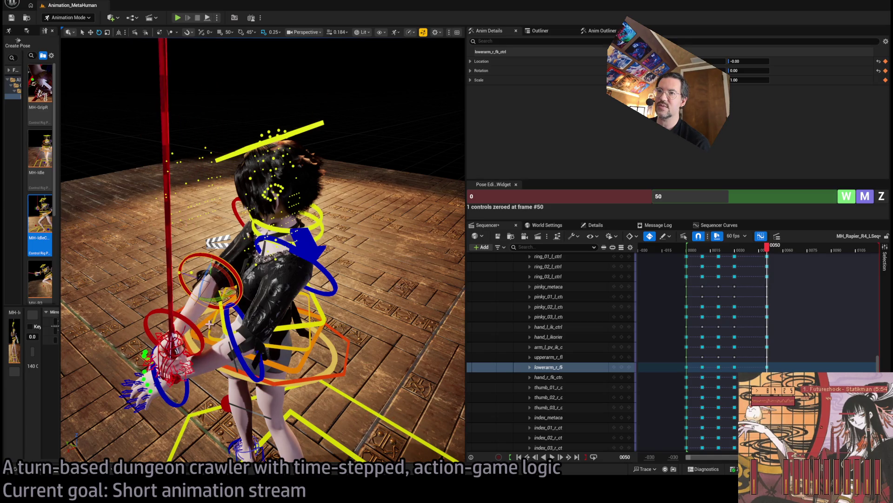
pyautogui.moveTo(240, 285)
pyautogui.mouseDown()
pyautogui.moveTo(219, 298)
pyautogui.moveTo(185, 289)
pyautogui.moveTo(207, 288)
pyautogui.mouseUp()
pyautogui.click(200, 346)
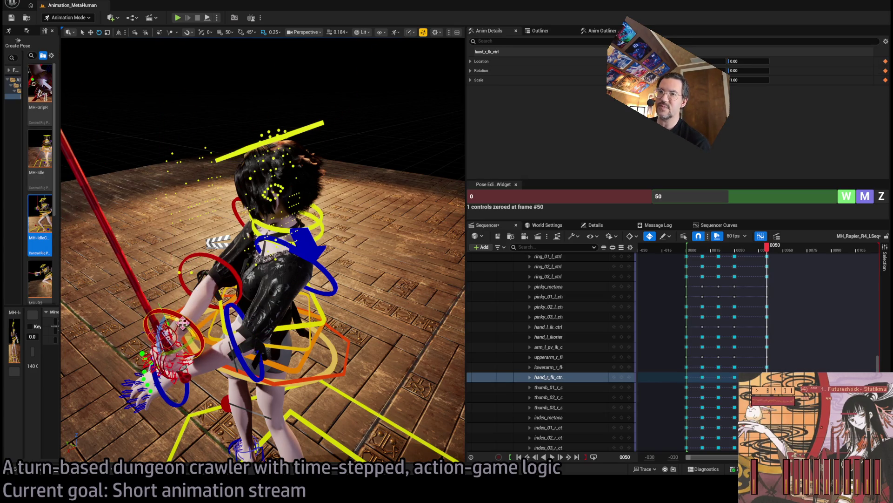
pyautogui.moveTo(183, 323)
pyautogui.mouseDown()
pyautogui.moveTo(172, 320)
pyautogui.moveTo(185, 315)
pyautogui.mouseUp()
pyautogui.moveTo(251, 346); pyautogui.dragTo(293, 332)
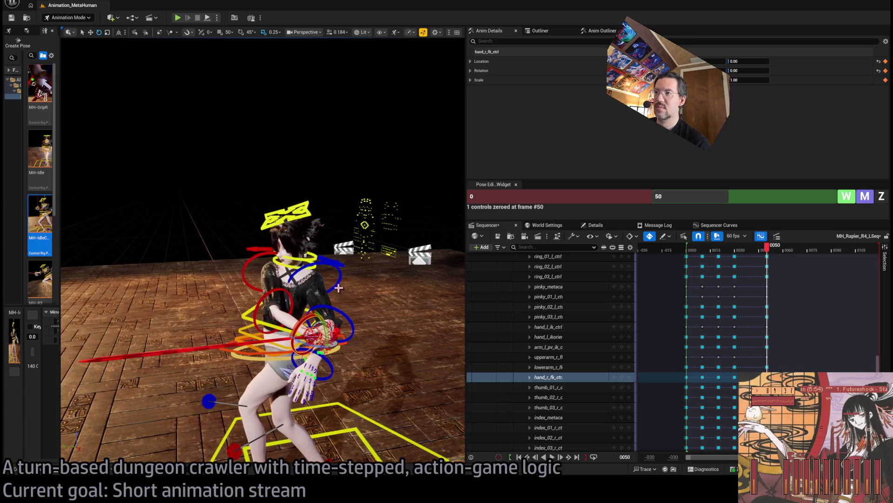
# Step: Raise the left upper arm toward the chest
pyautogui.click(337, 285)
pyautogui.moveTo(328, 281); pyautogui.dragTo(330, 279)
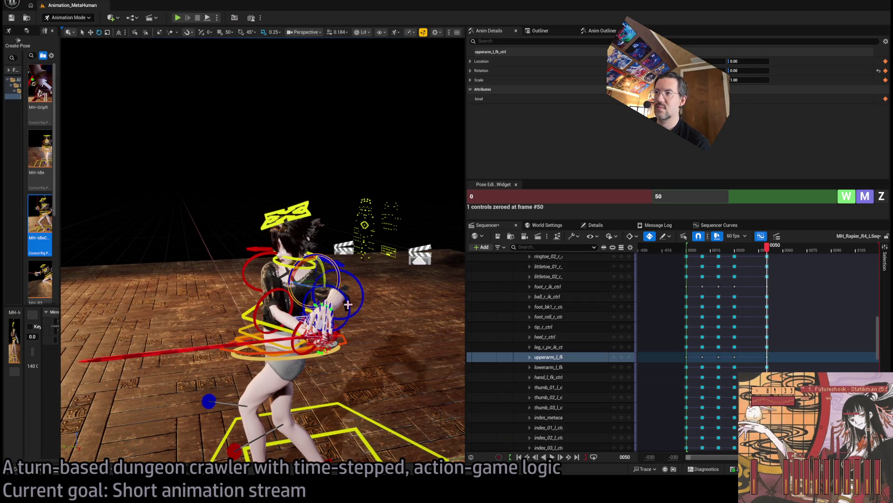
pyautogui.click(325, 321)
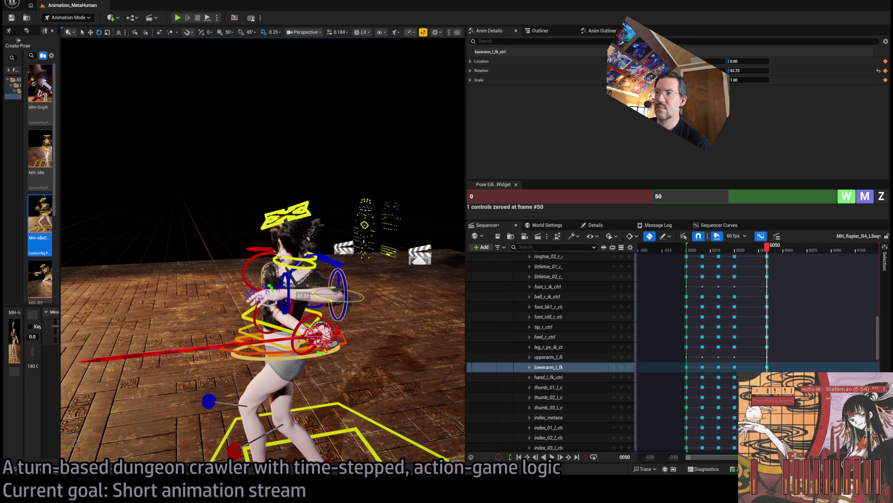
pyautogui.click(317, 261)
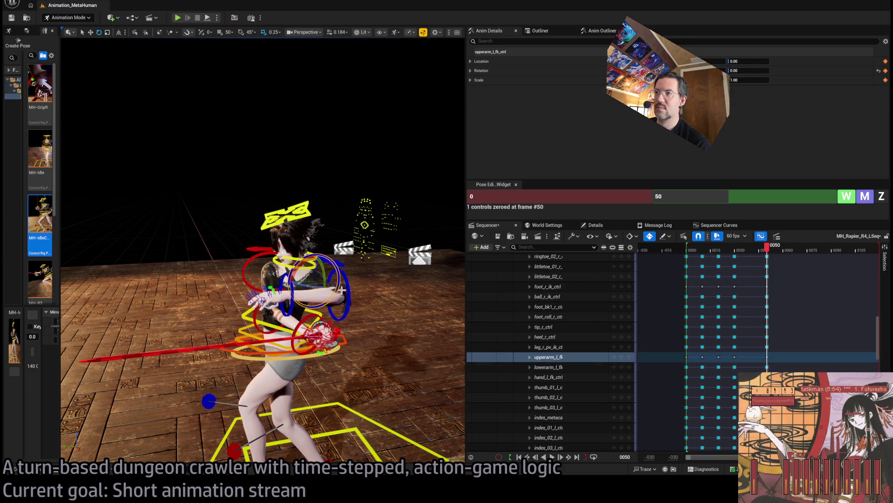
pyautogui.moveTo(326, 139)
pyautogui.mouseDown()
pyautogui.moveTo(447, 90)
pyautogui.moveTo(438, 121)
pyautogui.moveTo(409, 93)
pyautogui.mouseUp()
# Step: Rotate and lower the right forearm and sword
pyautogui.click(312, 289)
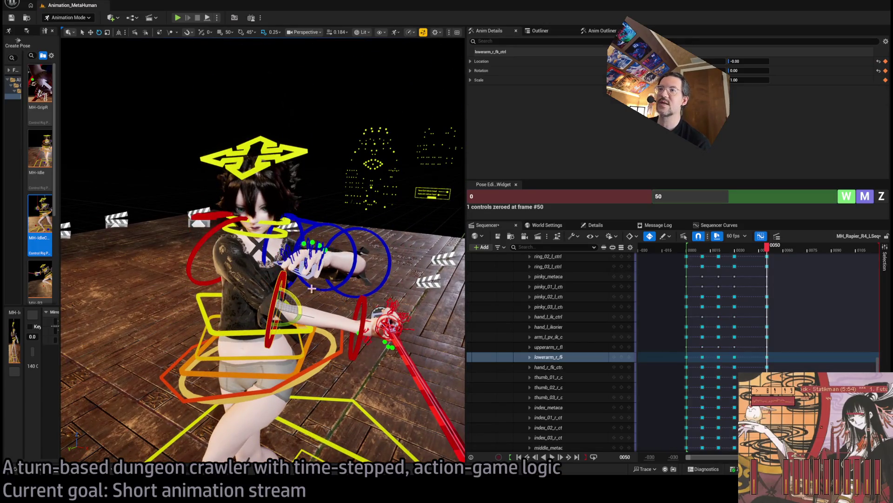
pyautogui.moveTo(299, 321); pyautogui.dragTo(252, 310)
pyautogui.moveTo(307, 328); pyautogui.dragTo(300, 309)
pyautogui.moveTo(233, 314)
pyautogui.mouseDown()
pyautogui.moveTo(204, 321)
pyautogui.moveTo(206, 279)
pyautogui.mouseUp()
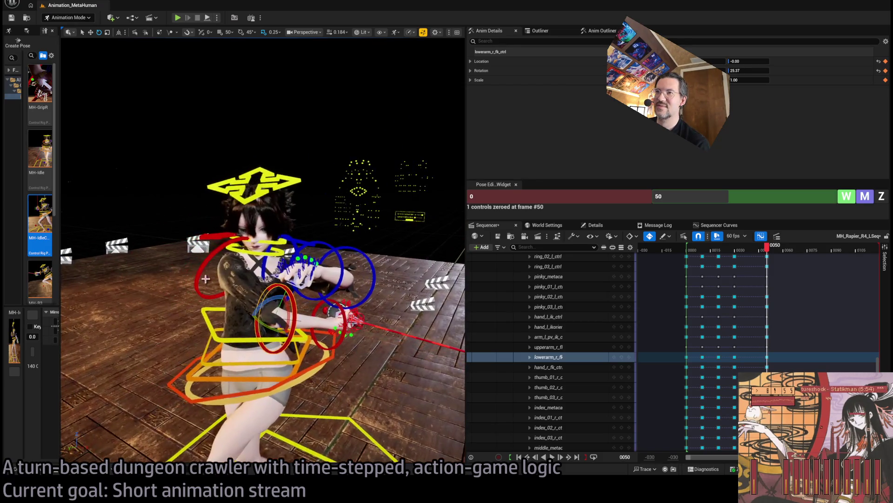
pyautogui.click(234, 290)
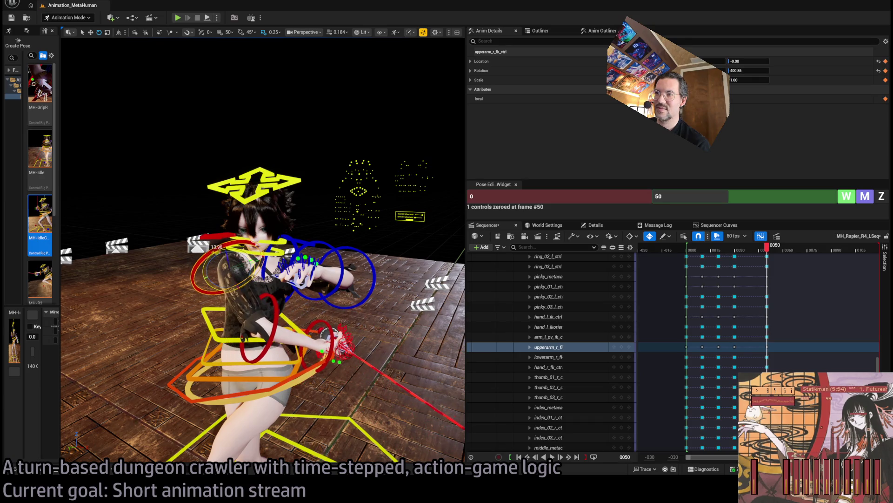
pyautogui.moveTo(234, 289)
pyautogui.mouseDown()
pyautogui.moveTo(200, 281)
pyautogui.moveTo(214, 289)
pyautogui.moveTo(303, 240)
pyautogui.mouseUp()
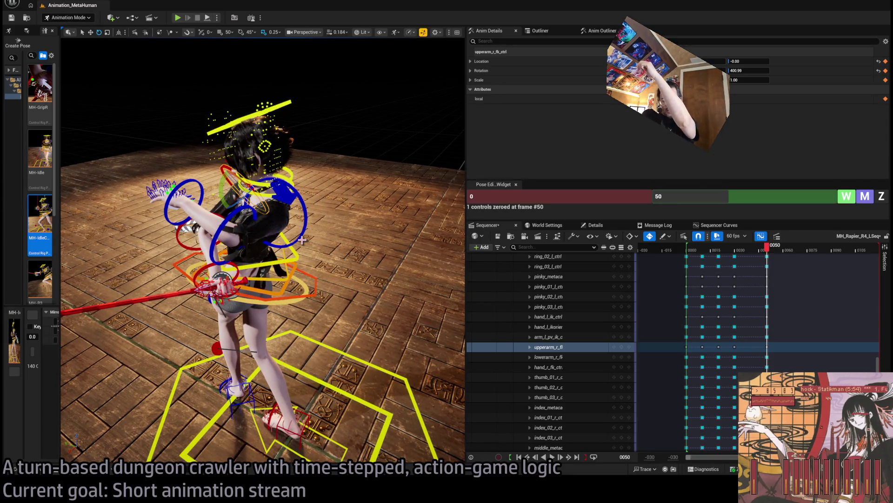
# Step: Rotate the left upper arm forward to 31.43 and angle the right hand to -23.63, pointing the sword down
pyautogui.click(302, 238)
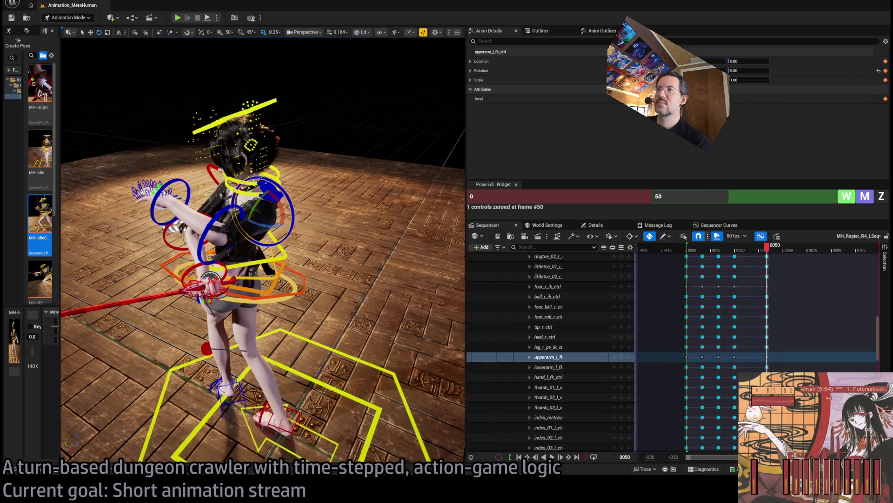
pyautogui.press('f')
pyautogui.moveTo(335, 219); pyautogui.dragTo(352, 206)
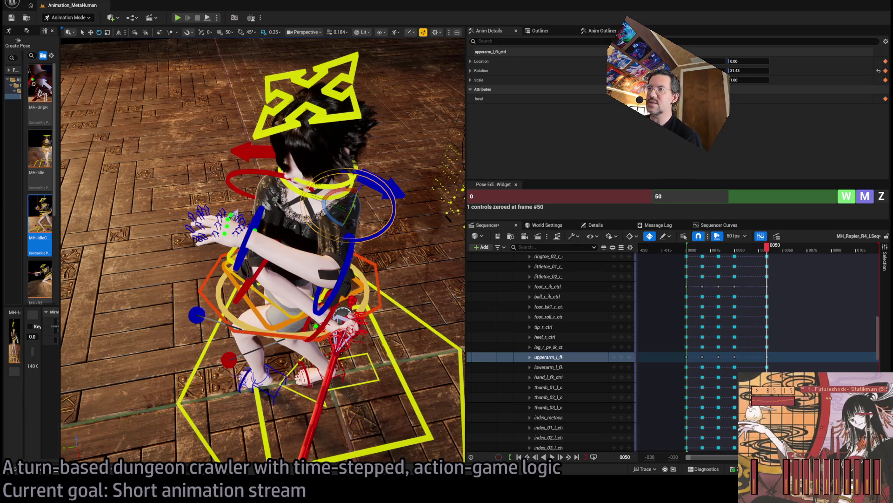
pyautogui.click(263, 262)
pyautogui.moveTo(264, 262)
pyautogui.mouseDown()
pyautogui.moveTo(249, 307)
pyautogui.moveTo(200, 281)
pyautogui.moveTo(233, 283)
pyautogui.moveTo(235, 302)
pyautogui.moveTo(227, 303)
pyautogui.mouseUp()
pyautogui.click(249, 291)
pyautogui.moveTo(261, 279); pyautogui.dragTo(354, 275)
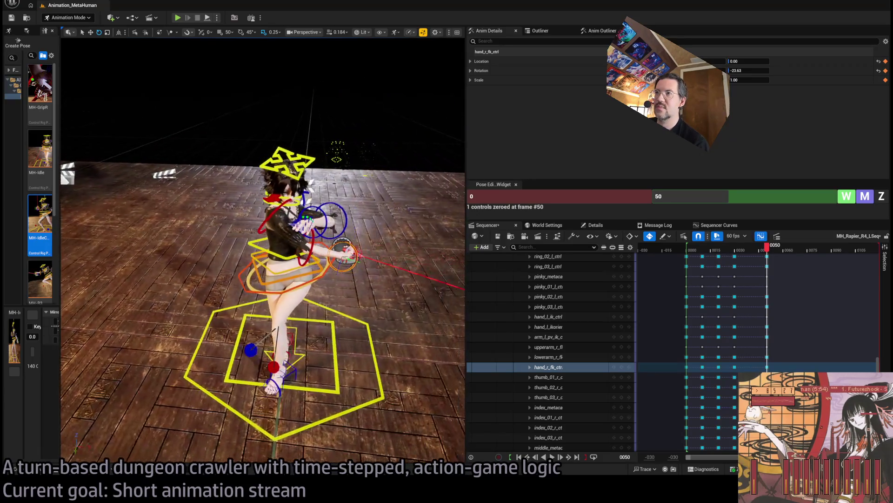
pyautogui.scroll(5, 303, 92)
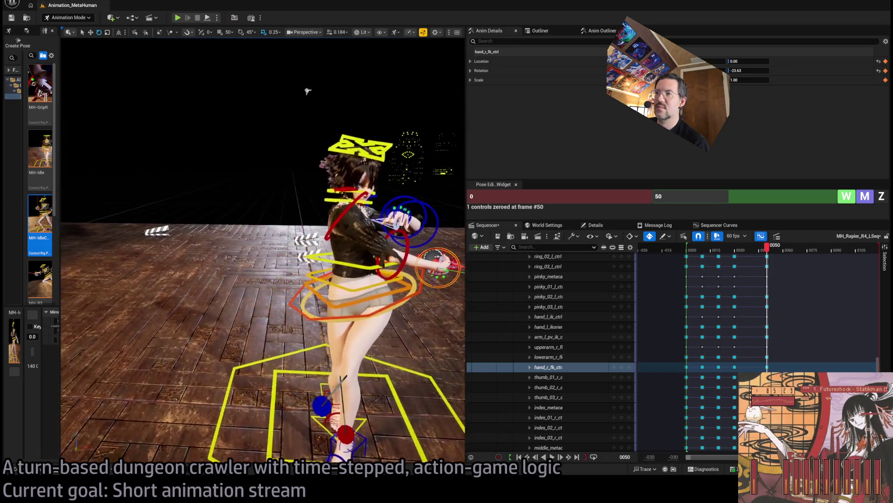
pyautogui.scroll(-3, 207, 293)
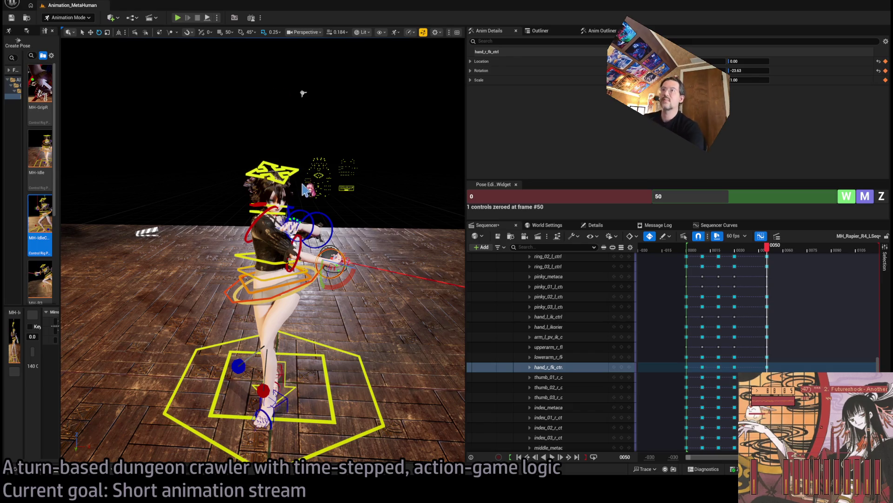
# Step: Rotate the left upper arm FK control up toward the face, then select the hips control
pyautogui.press('f')
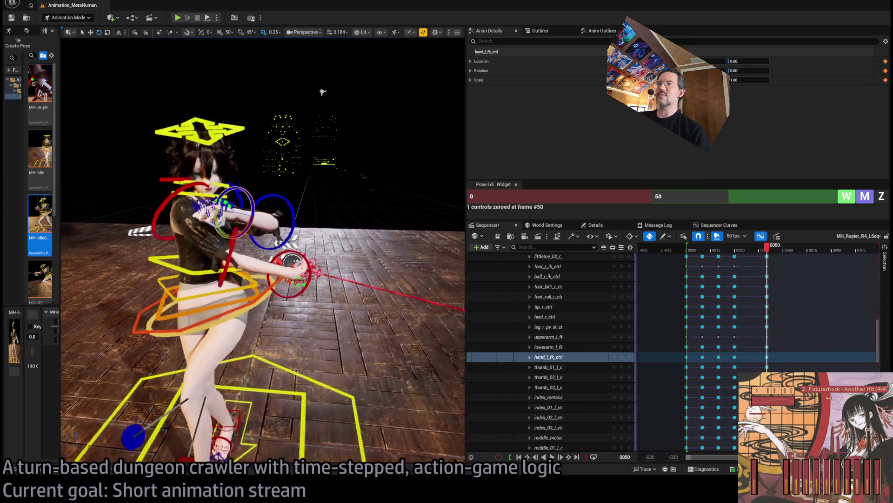
pyautogui.moveTo(322, 92); pyautogui.dragTo(282, 287)
pyautogui.click(282, 287)
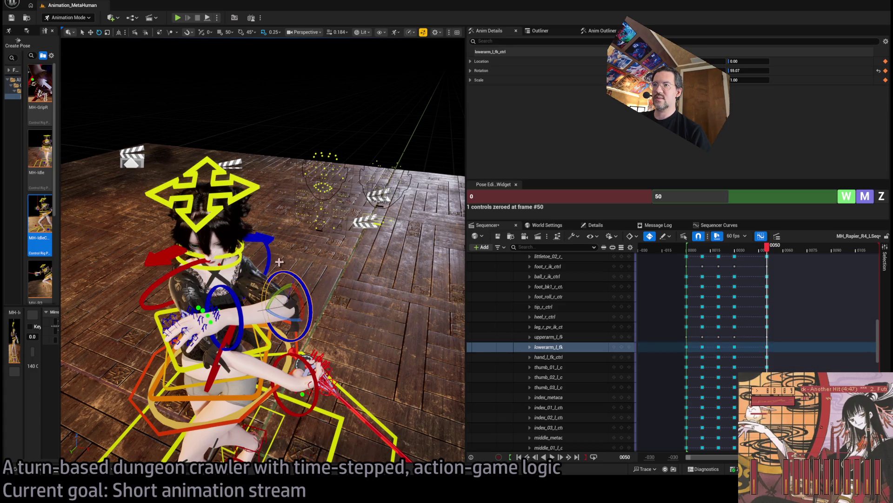
pyautogui.moveTo(228, 258)
pyautogui.mouseDown()
pyautogui.moveTo(254, 247)
pyautogui.moveTo(280, 88)
pyautogui.moveTo(300, 87)
pyautogui.moveTo(288, 87)
pyautogui.mouseUp()
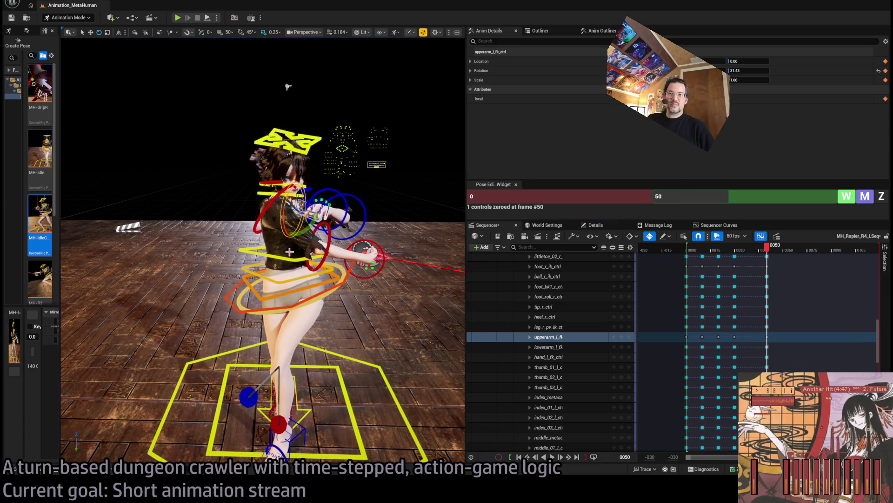
pyautogui.moveTo(288, 87); pyautogui.dragTo(288, 87)
pyautogui.moveTo(383, 321); pyautogui.dragTo(383, 321)
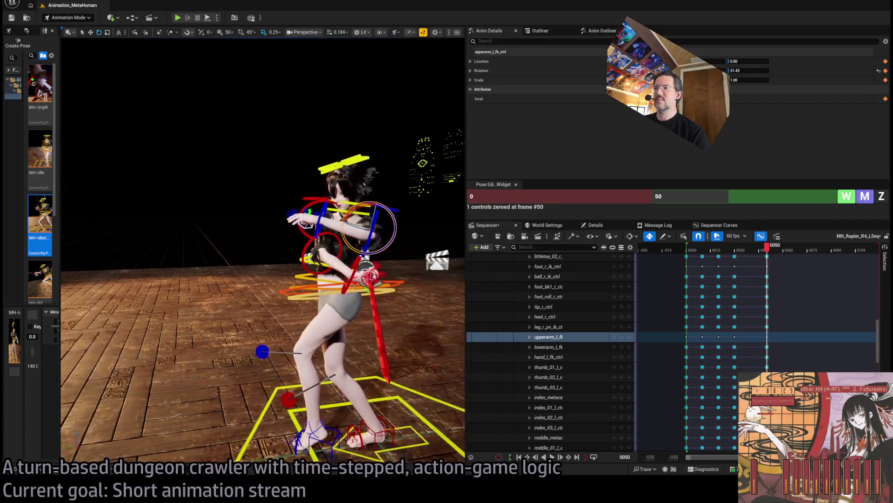
pyautogui.moveTo(325, 284); pyautogui.dragTo(325, 284)
pyautogui.click(361, 305)
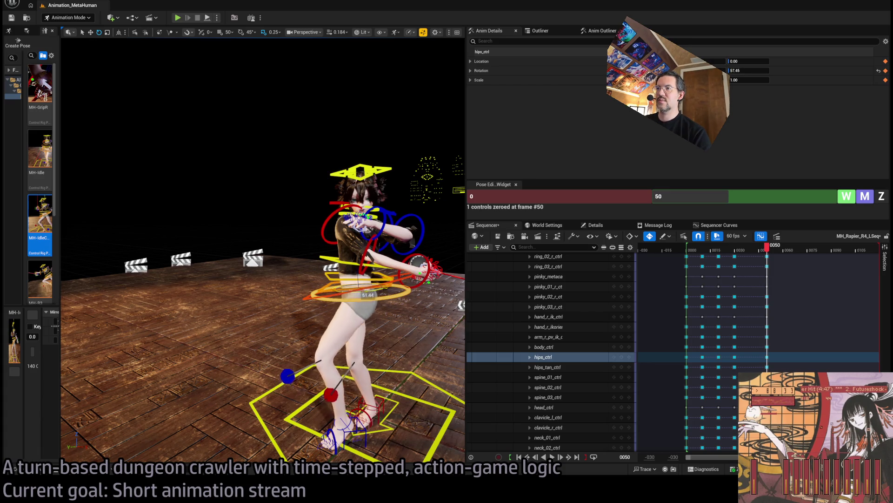
pyautogui.moveTo(325, 284); pyautogui.dragTo(325, 284)
# Step: Rotate the right foot IK control to a flatter angle
pyautogui.click(289, 407)
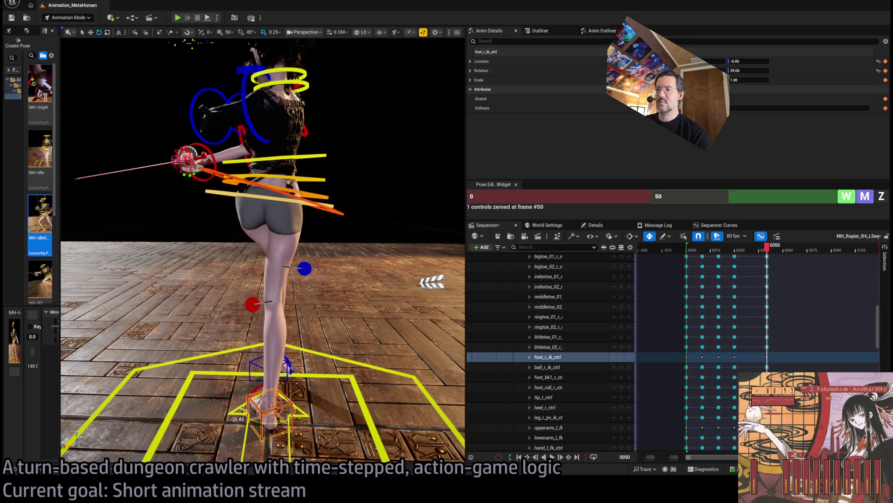
pyautogui.moveTo(325, 283); pyautogui.dragTo(325, 284)
pyautogui.moveTo(324, 167); pyautogui.dragTo(319, 173)
pyautogui.moveTo(260, 359); pyautogui.dragTo(260, 359)
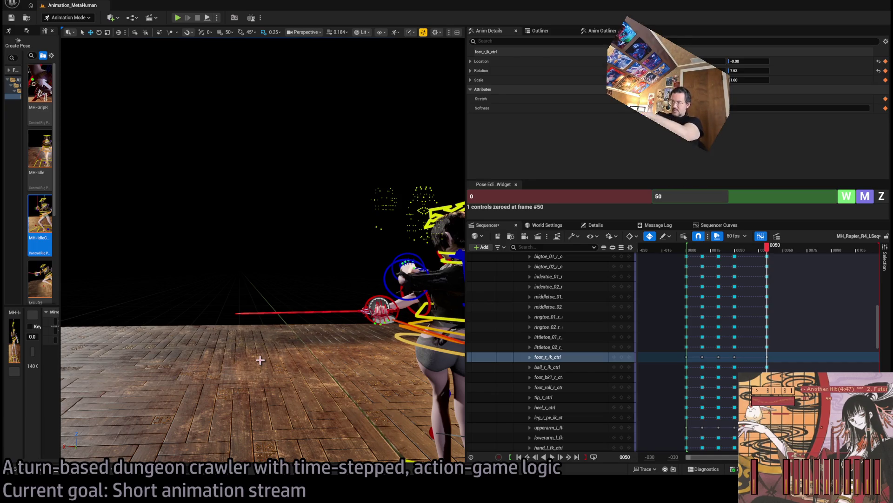
pyautogui.moveTo(260, 360); pyautogui.dragTo(186, 365)
pyautogui.moveTo(296, 328)
pyautogui.mouseDown()
pyautogui.moveTo(266, 332)
pyautogui.moveTo(295, 328)
pyautogui.mouseUp()
# Step: Try bending the three spine controls forward, then undo it
pyautogui.click(296, 328)
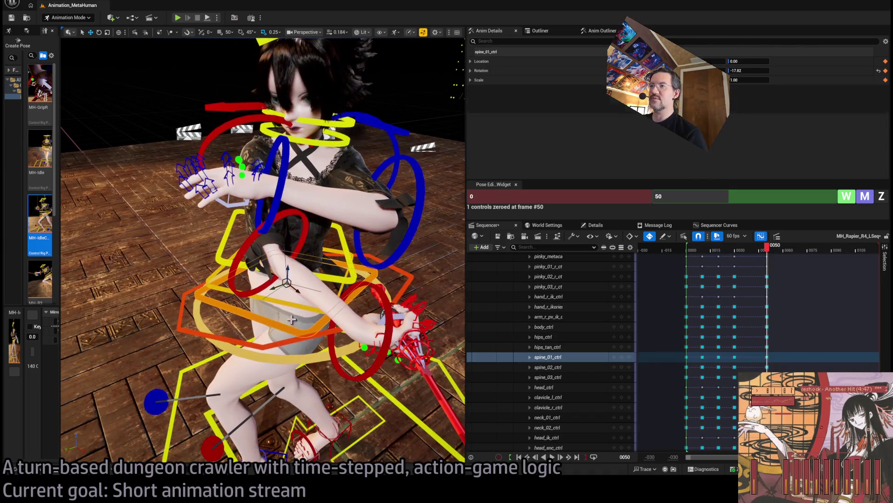
pyautogui.keyDown('ctrl'); pyautogui.click(303, 316); pyautogui.keyUp('ctrl')
pyautogui.keyDown('ctrl'); pyautogui.click(308, 306); pyautogui.keyUp('ctrl')
pyautogui.press('e')
pyautogui.moveTo(308, 302); pyautogui.dragTo(314, 294)
pyautogui.hotkey('ctrl', 'z')
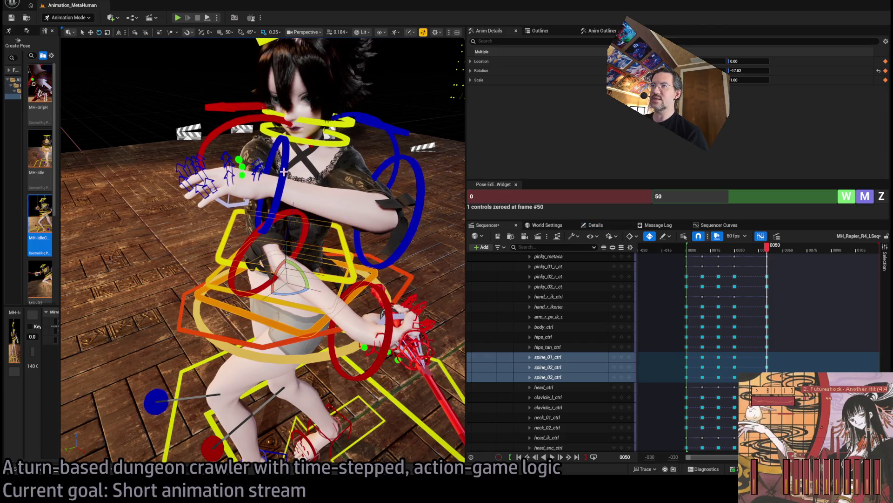
# Step: Rotate the right upper arm FK control to 402.48, then move the playhead to frame 40
pyautogui.click(282, 177)
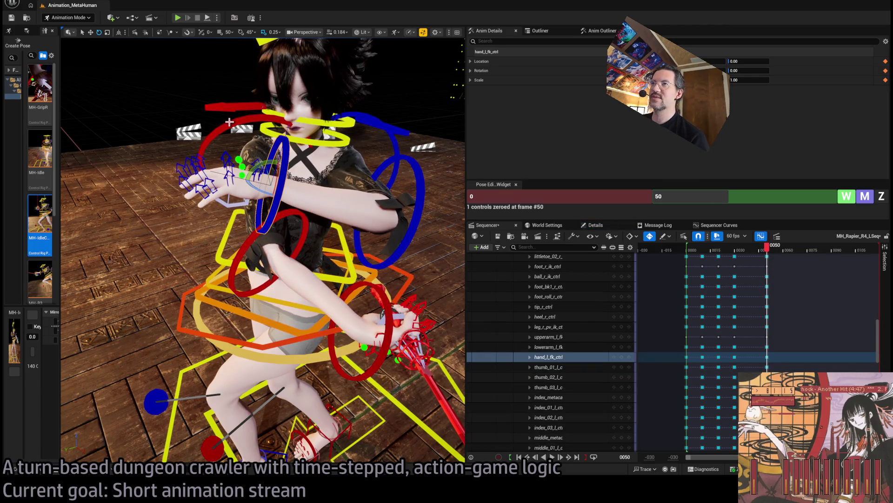
pyautogui.click(281, 170)
pyautogui.moveTo(261, 144); pyautogui.dragTo(266, 165)
pyautogui.moveTo(388, 44)
pyautogui.mouseDown()
pyautogui.moveTo(354, 56)
pyautogui.moveTo(389, 44)
pyautogui.mouseUp()
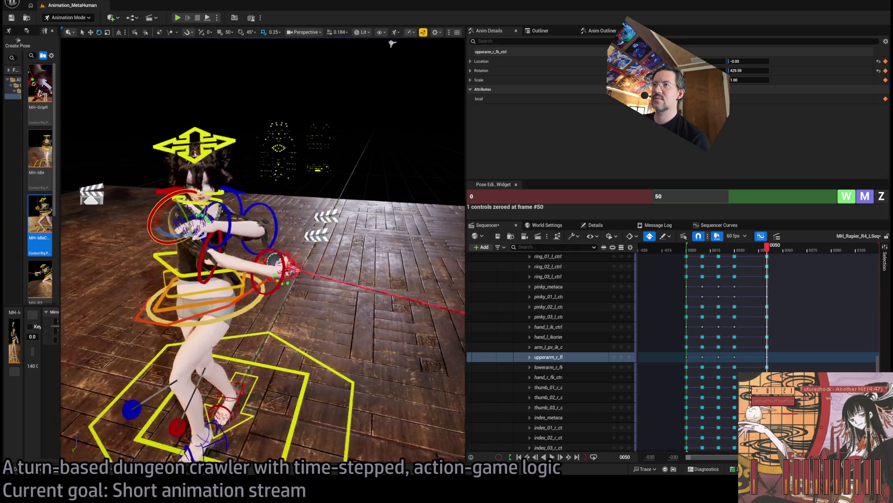
pyautogui.moveTo(253, 198)
pyautogui.mouseDown()
pyautogui.moveTo(241, 240)
pyautogui.moveTo(368, 241)
pyautogui.mouseUp()
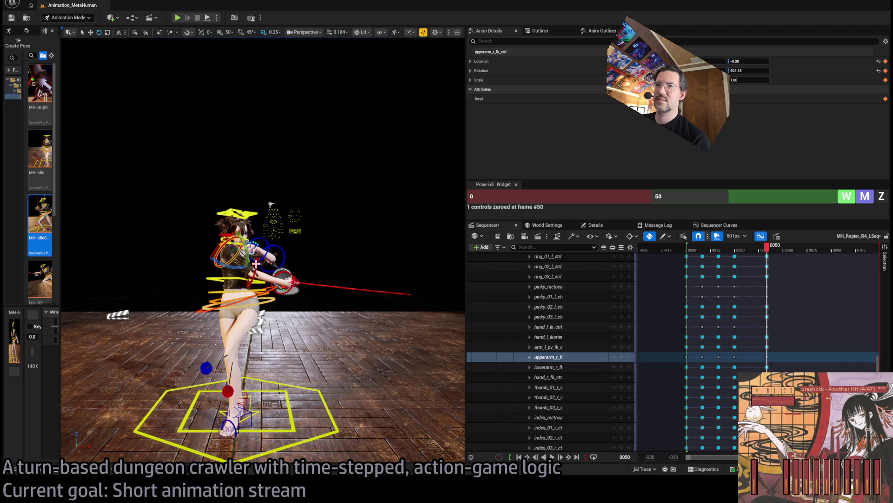
pyautogui.moveTo(256, 264); pyautogui.dragTo(209, 262)
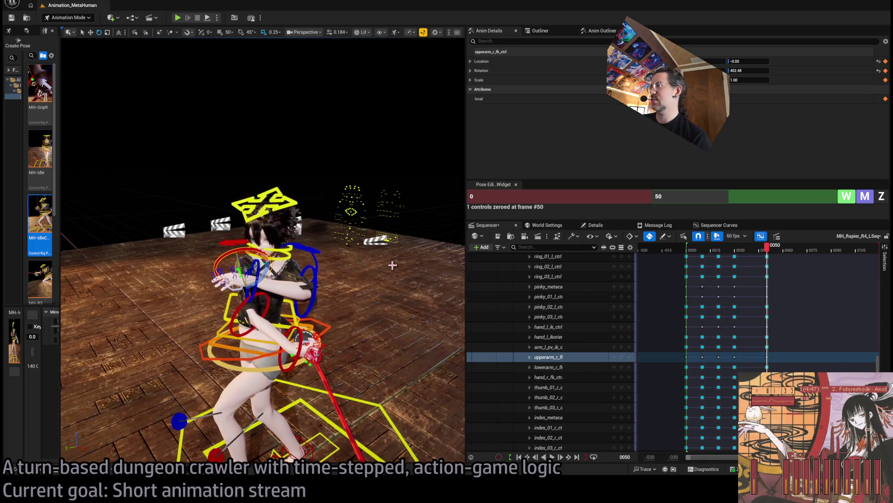
pyautogui.moveTo(767, 254); pyautogui.dragTo(751, 252)
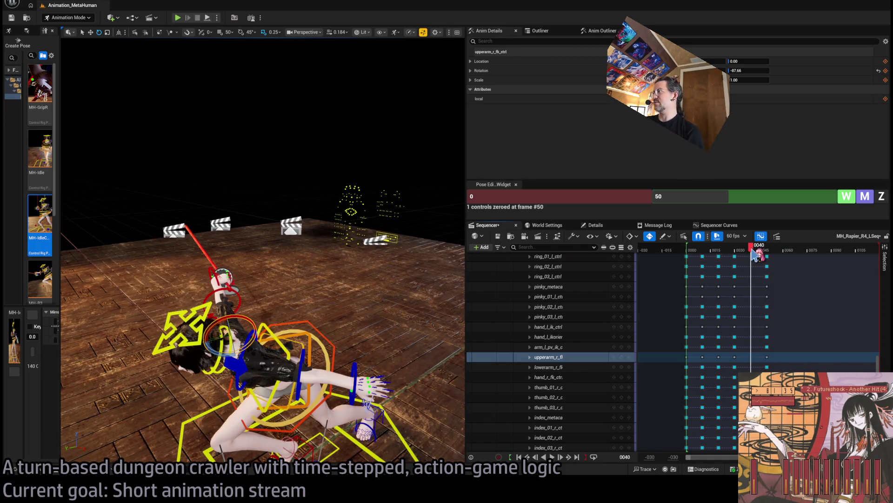
# Step: Delete and re-add the MetaHuman_ControlRig key at frame 40, then expand the track
pyautogui.moveTo(880, 365); pyautogui.dragTo(879, 261)
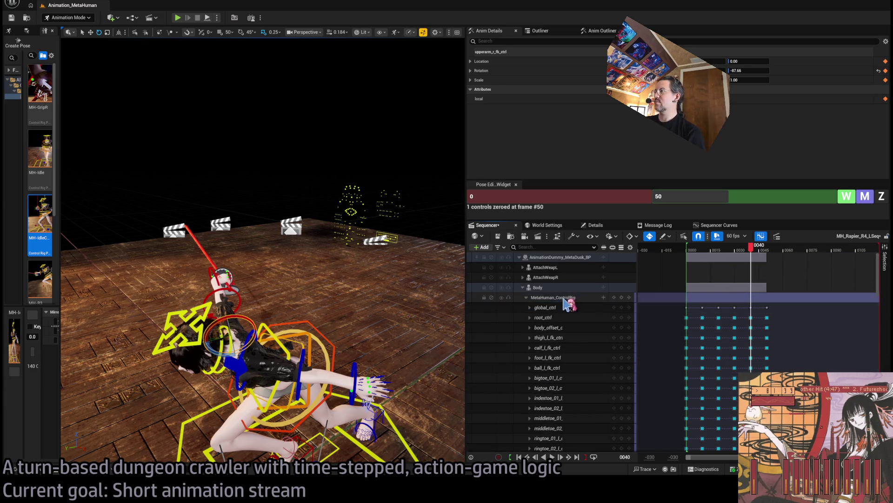
pyautogui.click(526, 297)
pyautogui.click(751, 297)
pyautogui.press('Delete')
pyautogui.moveTo(782, 296); pyautogui.dragTo(734, 297)
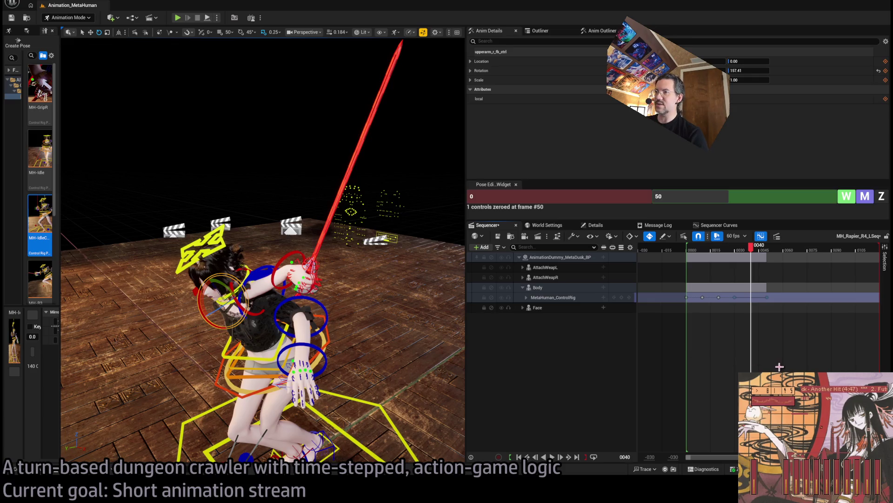
pyautogui.click(621, 297)
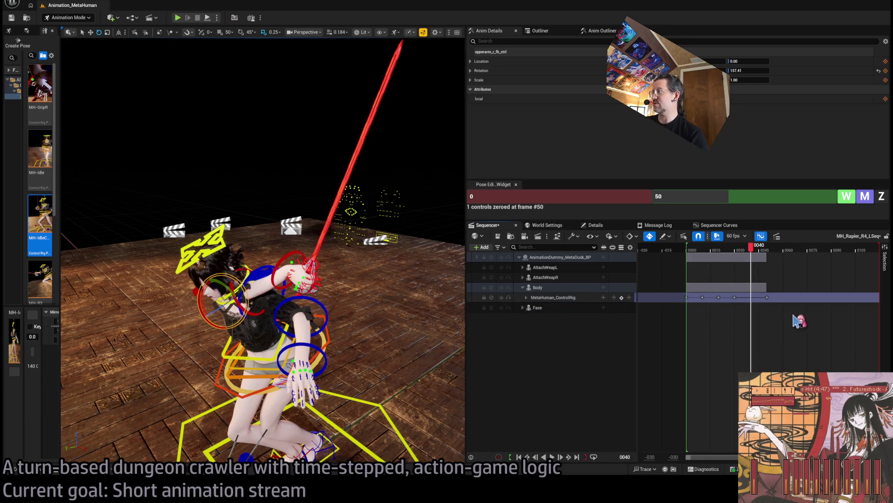
pyautogui.moveTo(730, 293); pyautogui.dragTo(750, 334)
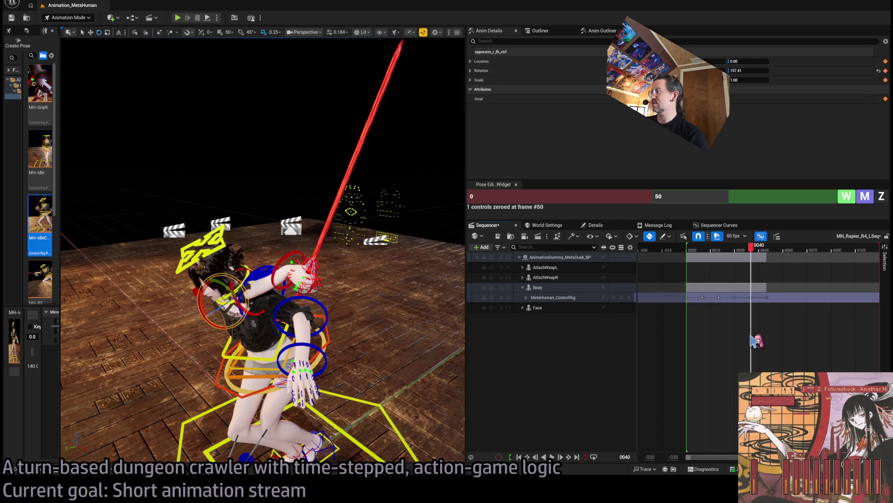
pyautogui.click(754, 307)
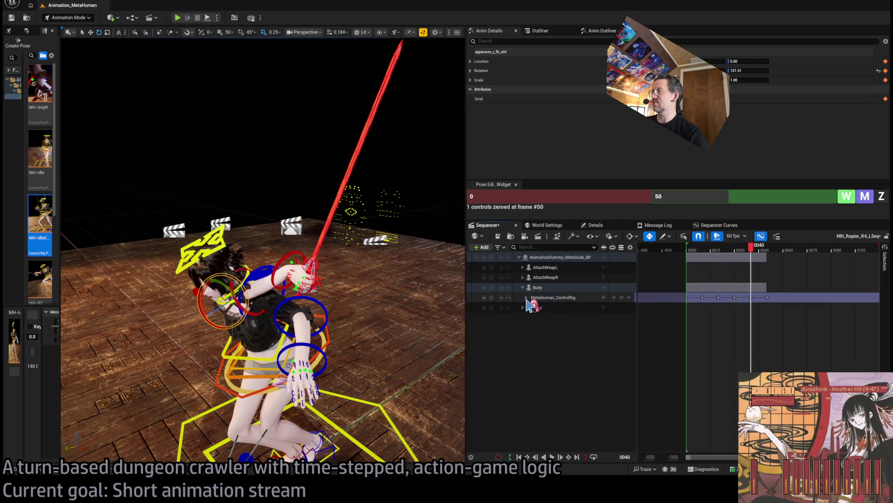
pyautogui.click(526, 297)
# Step: Zero the controls at frame 40, returning the right upper arm rotation to 0.00
pyautogui.moveTo(455, 70); pyautogui.dragTo(273, 104)
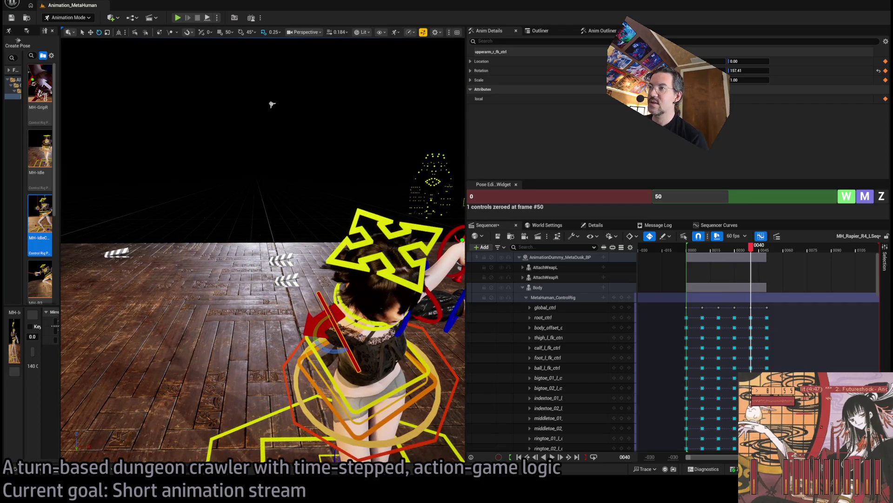
pyautogui.click(719, 193)
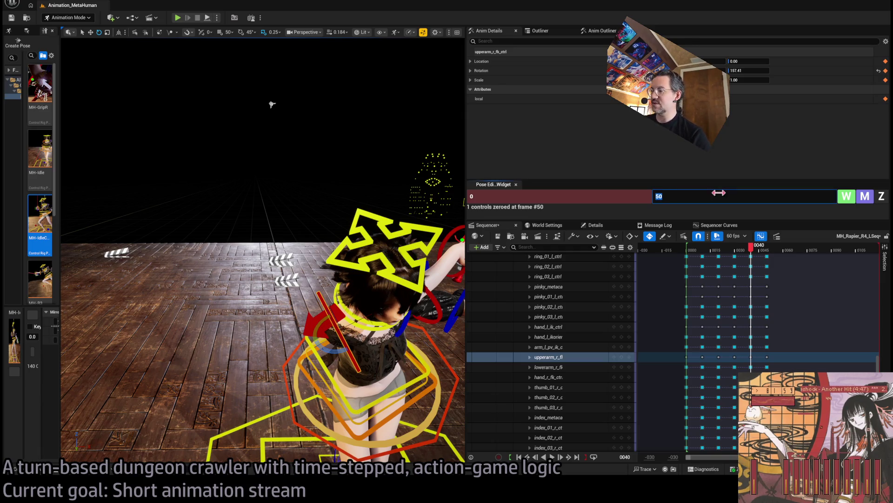
pyautogui.write('40')
pyautogui.press('Return')
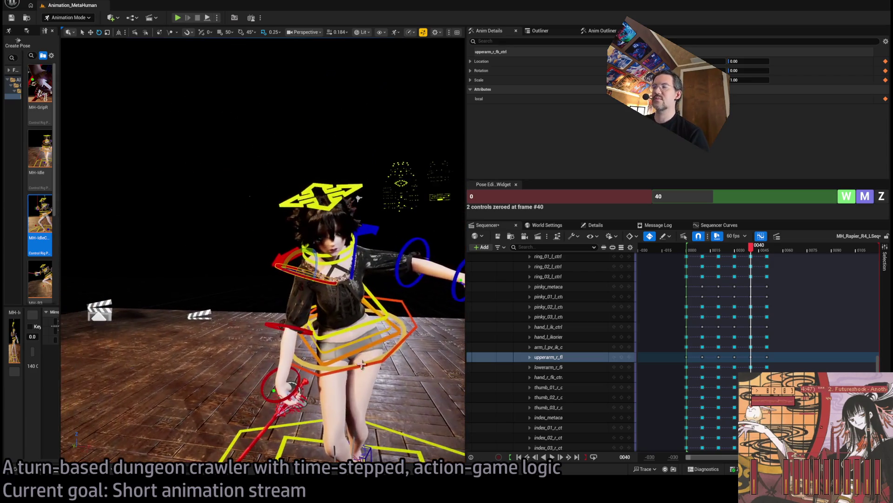
pyautogui.moveTo(754, 258)
pyautogui.mouseDown()
pyautogui.moveTo(786, 259)
pyautogui.moveTo(736, 258)
pyautogui.moveTo(753, 258)
pyautogui.mouseUp()
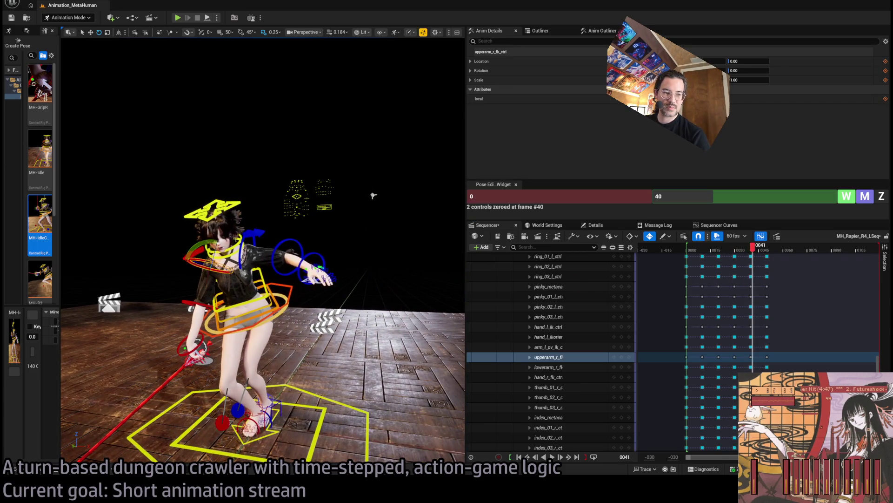
# Step: Orbit to a side view and scrub from frames 41–43 back toward frame 30
pyautogui.moveTo(373, 196); pyautogui.dragTo(307, 201)
pyautogui.moveTo(758, 256)
pyautogui.mouseDown()
pyautogui.moveTo(740, 256)
pyautogui.moveTo(782, 257)
pyautogui.moveTo(736, 255)
pyautogui.mouseUp()
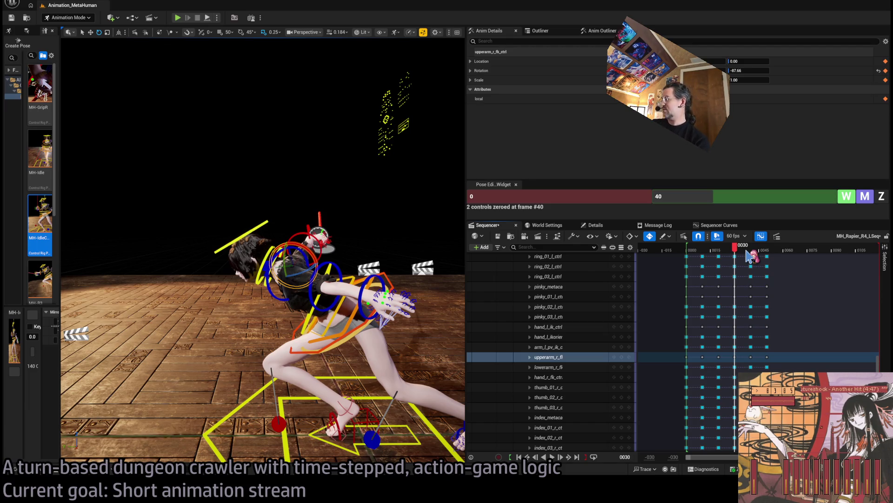
# Step: Review the lunge around frames 30–34 and zero the left foot roll control at frame 30
pyautogui.moveTo(739, 250)
pyautogui.mouseDown()
pyautogui.moveTo(708, 249)
pyautogui.moveTo(776, 242)
pyautogui.moveTo(710, 249)
pyautogui.moveTo(738, 259)
pyautogui.mouseUp()
pyautogui.moveTo(419, 405); pyautogui.dragTo(440, 408)
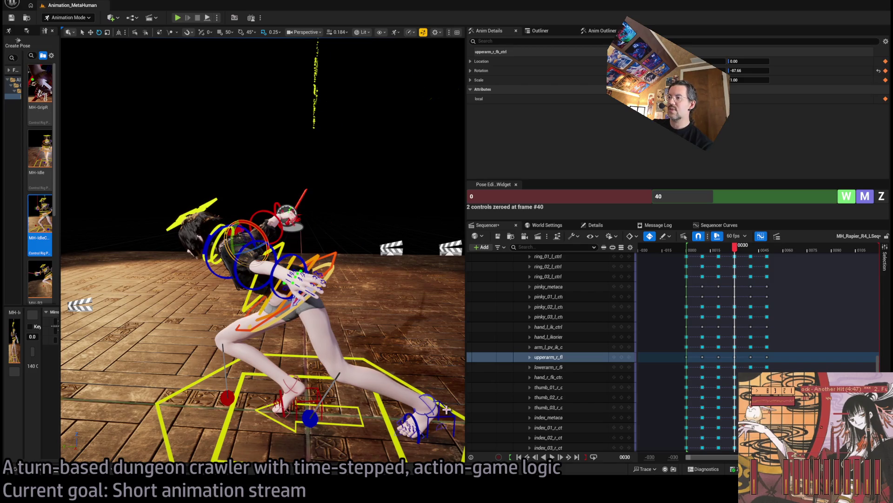
pyautogui.click(447, 409)
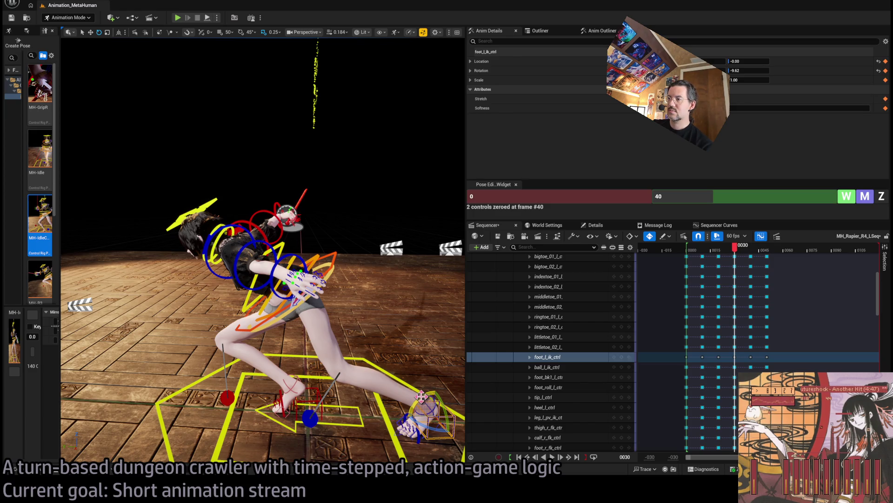
pyautogui.scroll(5, 421, 395)
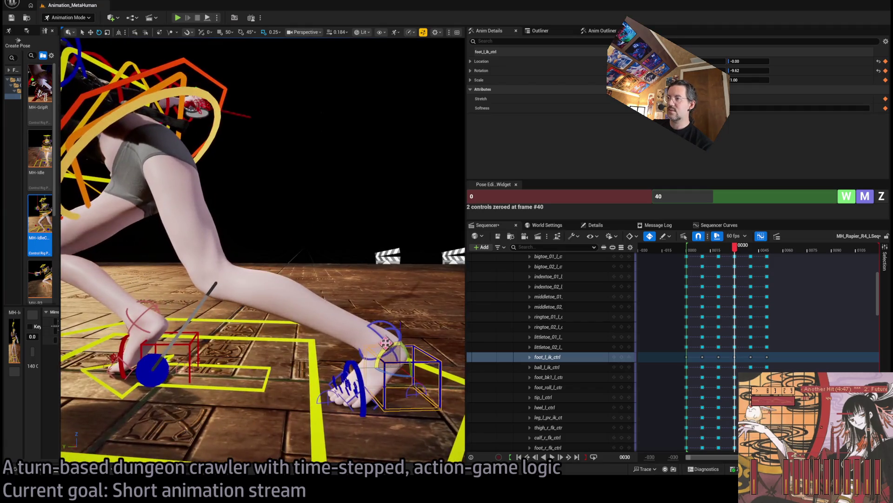
pyautogui.click(387, 328)
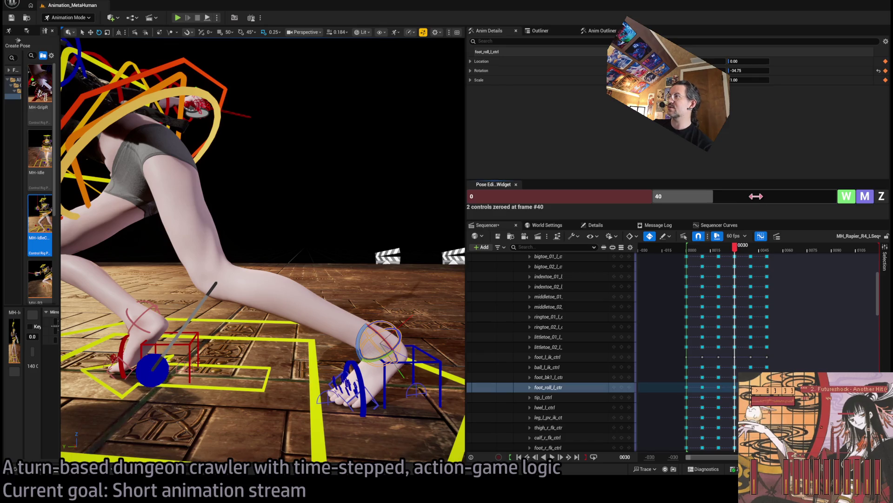
pyautogui.click(756, 196)
pyautogui.click(866, 199)
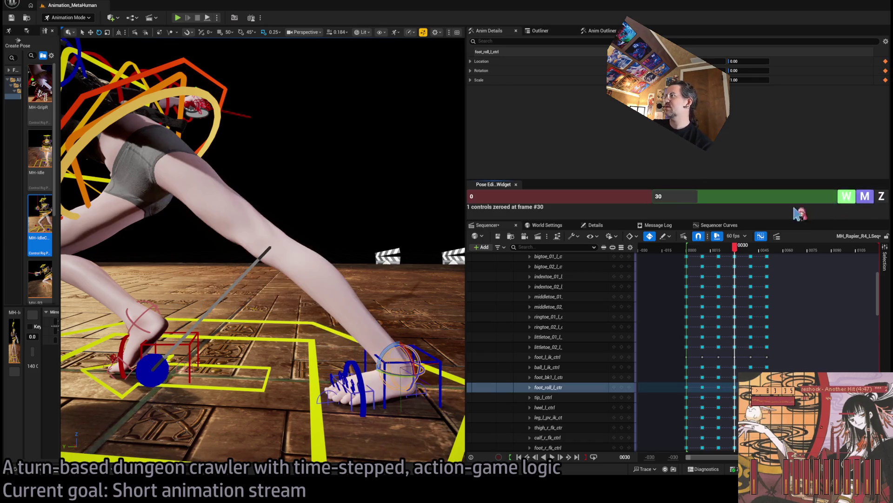
pyautogui.click(705, 200)
pyautogui.write('40')
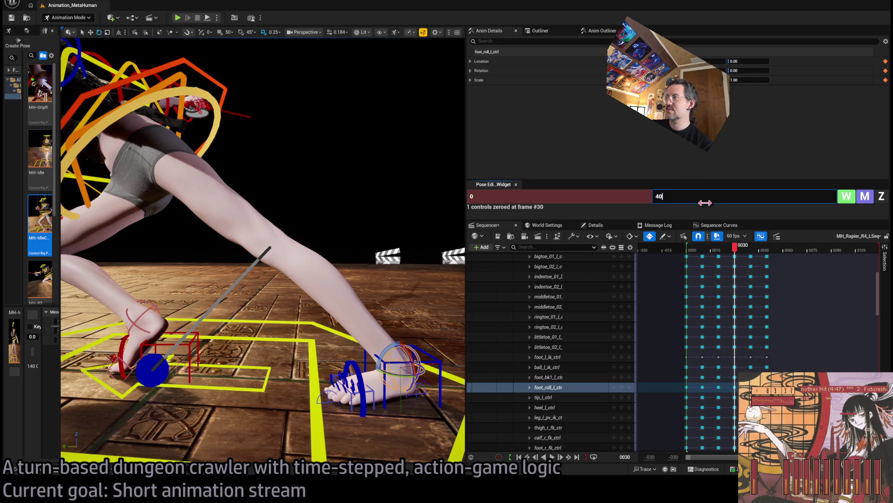
# Step: Move the left foot IK control up and back to 11.15
pyautogui.click(435, 365)
pyautogui.press('w')
pyautogui.moveTo(396, 365); pyautogui.dragTo(333, 317)
# Step: Check the new foot pose from a wider front view and advance to frame 40
pyautogui.moveTo(737, 251); pyautogui.dragTo(735, 251)
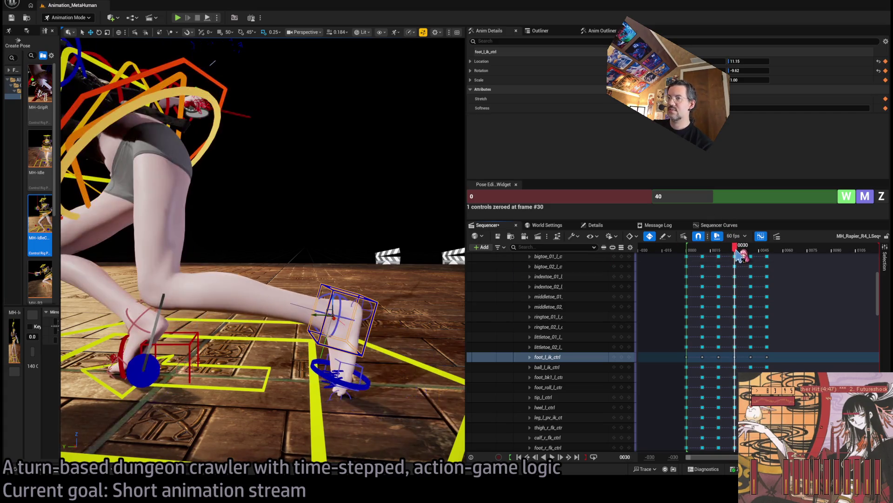
pyautogui.moveTo(263, 251)
pyautogui.mouseDown()
pyautogui.moveTo(321, 251)
pyautogui.moveTo(393, 285)
pyautogui.mouseUp()
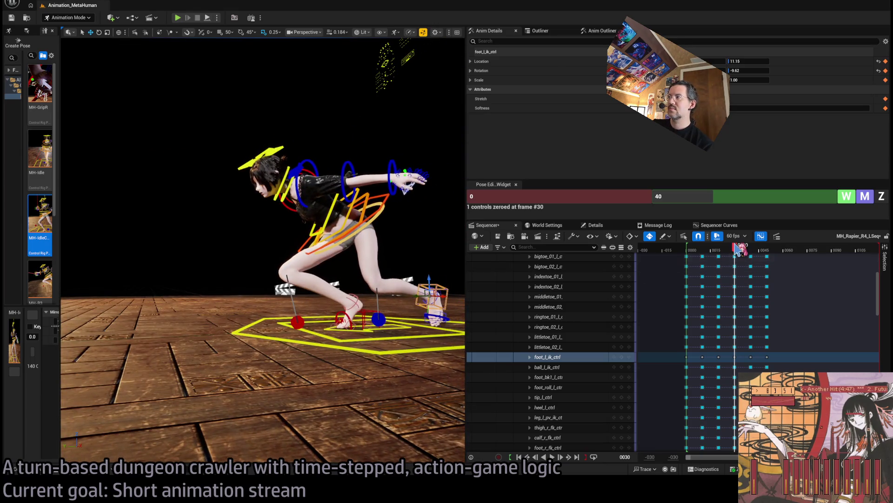
pyautogui.moveTo(743, 253); pyautogui.dragTo(757, 255)
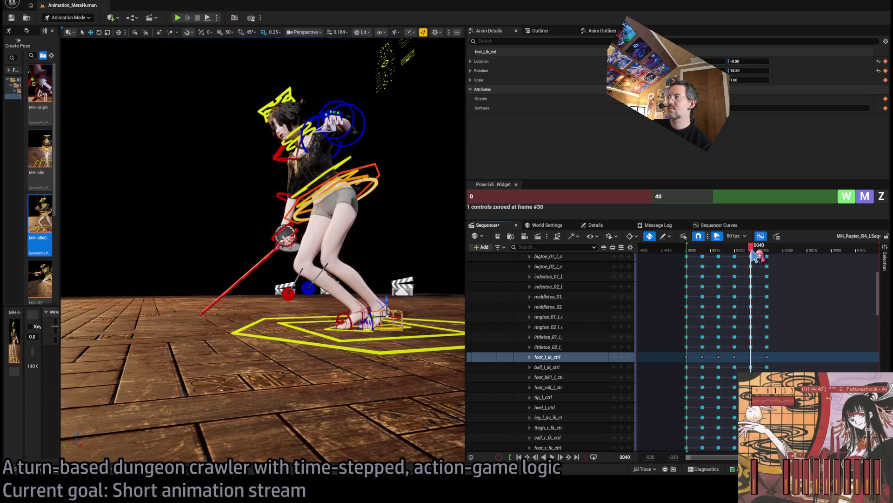
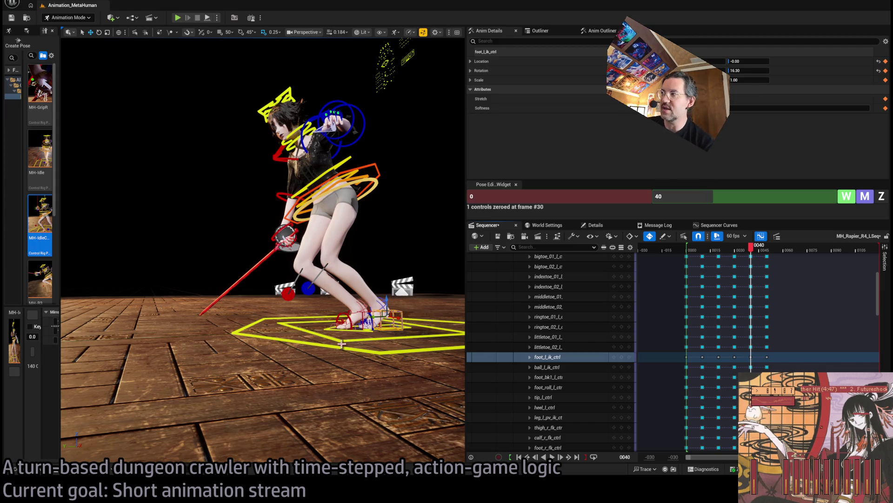
# Step: Zero the right clavicle, upper arm, forearm and hand controls at frame 40
pyautogui.moveTo(279, 377)
pyautogui.mouseDown()
pyautogui.moveTo(409, 235)
pyautogui.moveTo(396, 233)
pyautogui.mouseUp()
pyautogui.click(346, 237)
pyautogui.click(880, 196)
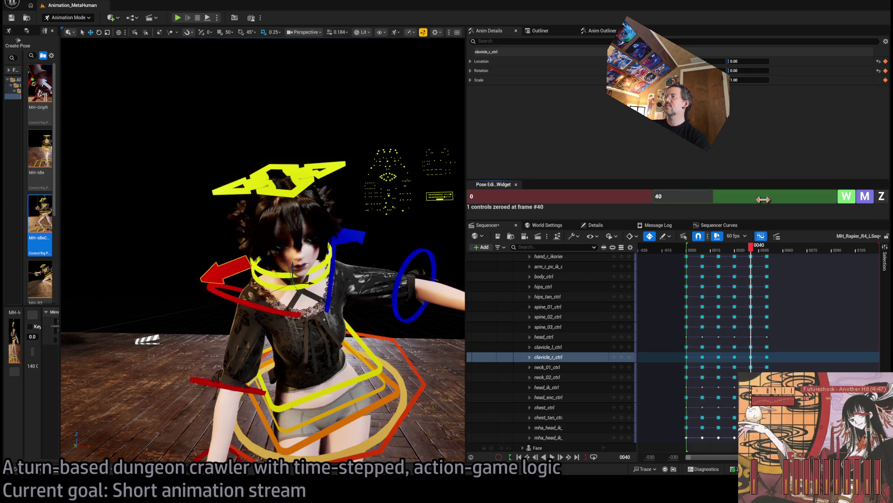
pyautogui.click(233, 299)
pyautogui.scroll(-5, 260, 260)
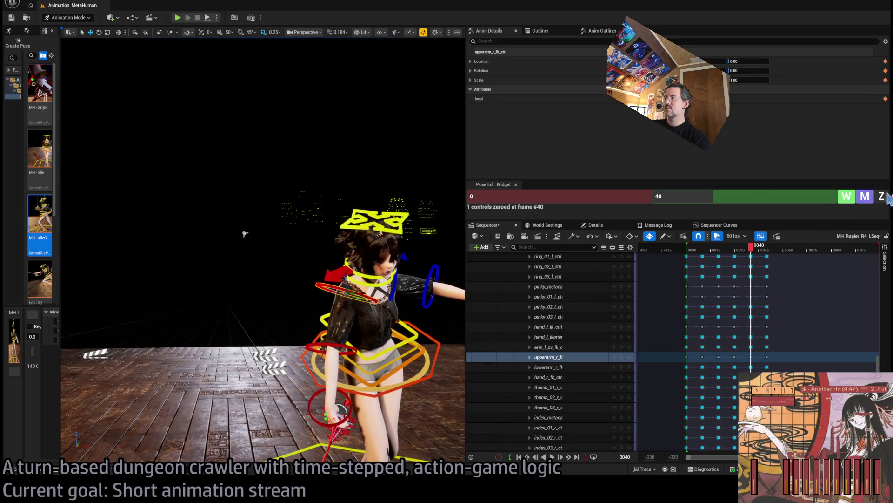
pyautogui.keyDown('ctrl'); pyautogui.click(320, 344); pyautogui.keyUp('ctrl')
pyautogui.keyDown('ctrl'); pyautogui.click(326, 410); pyautogui.keyUp('ctrl')
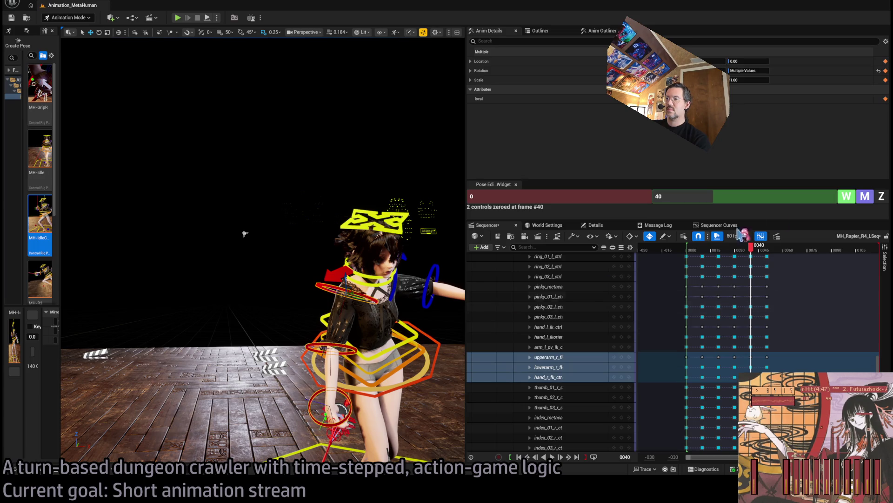
pyautogui.click(882, 197)
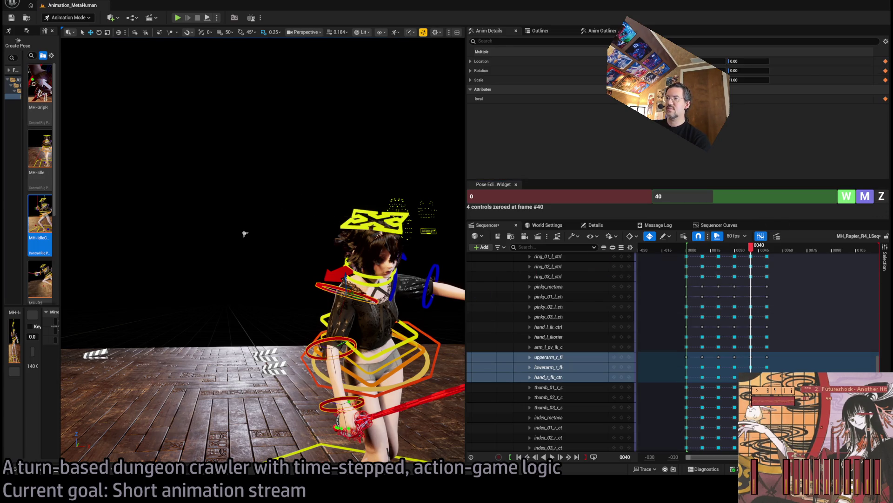
# Step: Bend the right forearm so the rapier swings down
pyautogui.click(334, 332)
pyautogui.click(343, 351)
pyautogui.moveTo(338, 341)
pyautogui.mouseDown()
pyautogui.moveTo(371, 393)
pyautogui.moveTo(345, 410)
pyautogui.moveTo(359, 182)
pyautogui.moveTo(312, 328)
pyautogui.moveTo(297, 345)
pyautogui.moveTo(320, 286)
pyautogui.mouseUp()
pyautogui.click(348, 400)
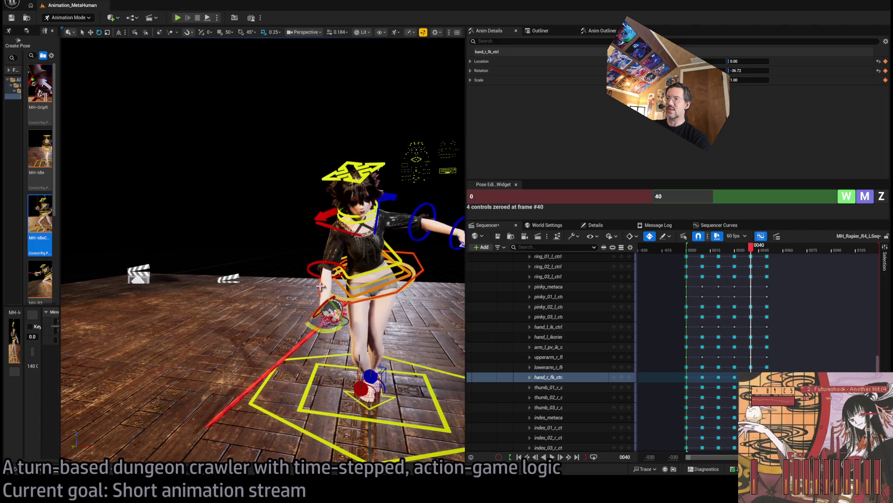
pyautogui.click(344, 256)
# Step: Raise the right upper arm and bend the forearm, then reset the forearm rotation to zero
pyautogui.moveTo(324, 210); pyautogui.dragTo(323, 80)
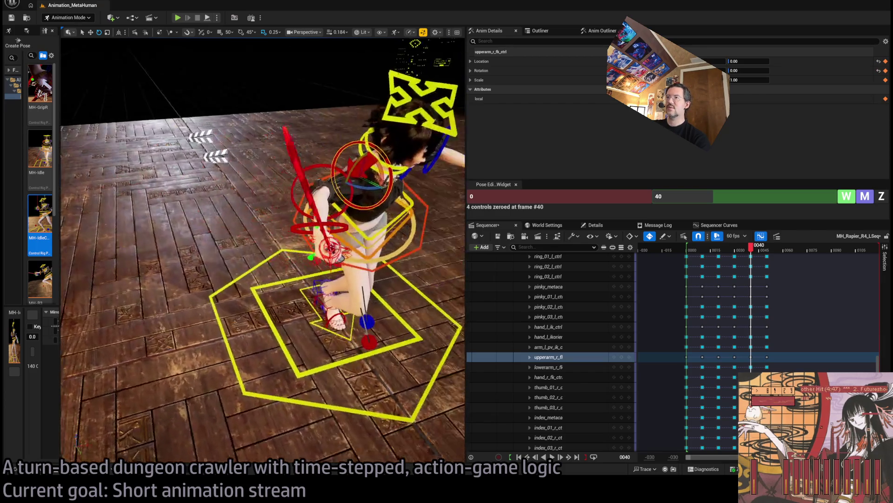
pyautogui.click(331, 335)
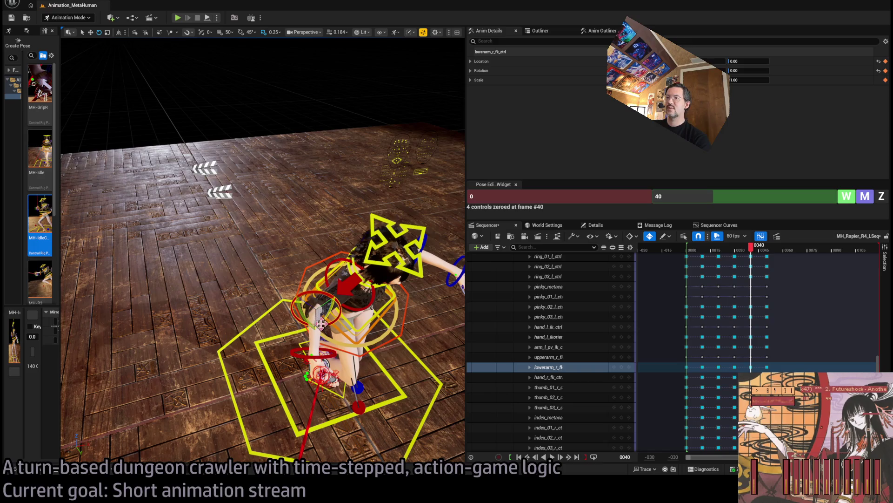
pyautogui.moveTo(305, 320)
pyautogui.mouseDown()
pyautogui.moveTo(274, 337)
pyautogui.moveTo(256, 46)
pyautogui.mouseUp()
pyautogui.moveTo(242, 272)
pyautogui.mouseDown()
pyautogui.moveTo(254, 286)
pyautogui.moveTo(247, 302)
pyautogui.mouseUp()
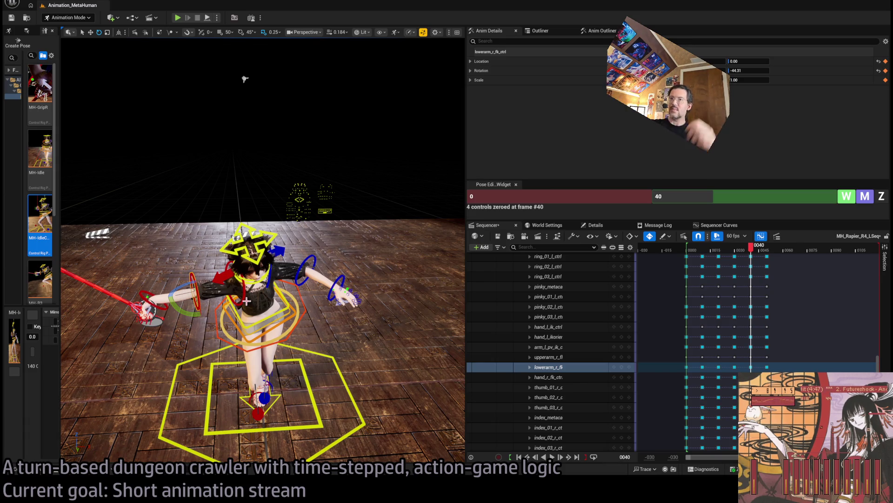
pyautogui.press('z')
# Step: Zero the right upper arm at frame 40 and swing the rapier up to nearly vertical
pyautogui.moveTo(193, 68); pyautogui.dragTo(361, 288)
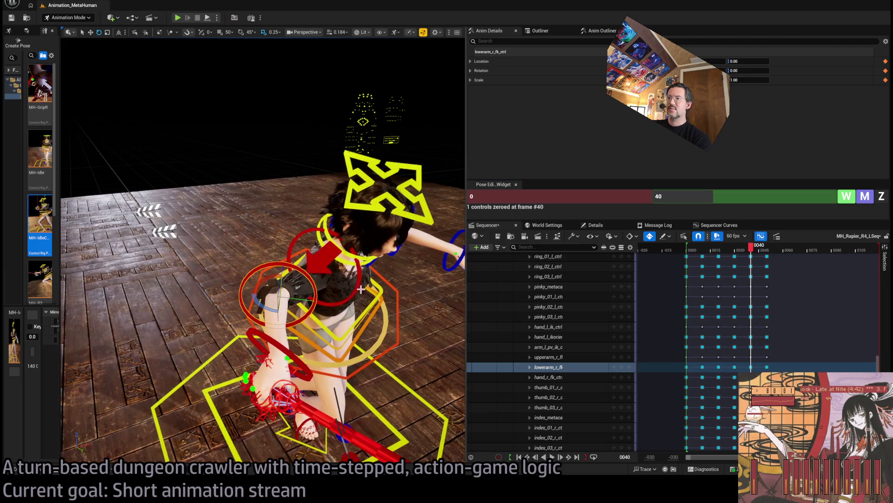
pyautogui.click(361, 288)
pyautogui.click(882, 196)
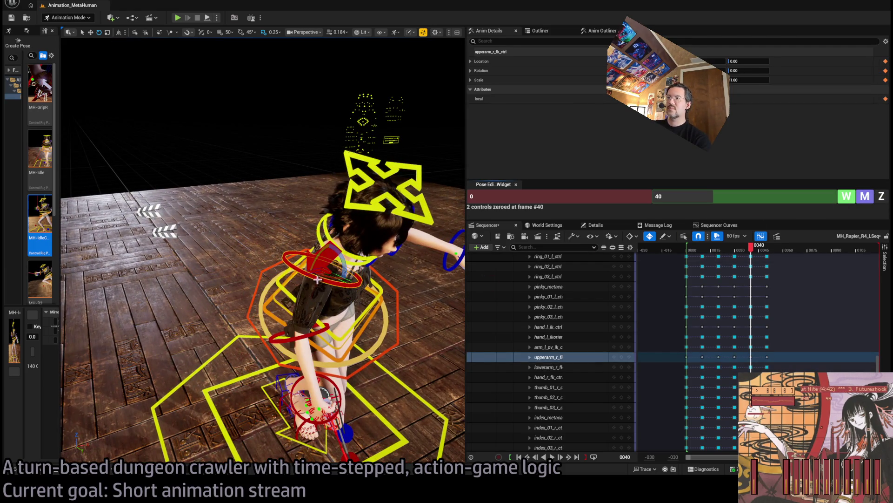
pyautogui.moveTo(333, 240)
pyautogui.mouseDown()
pyautogui.moveTo(333, 294)
pyautogui.moveTo(326, 280)
pyautogui.moveTo(309, 294)
pyautogui.mouseUp()
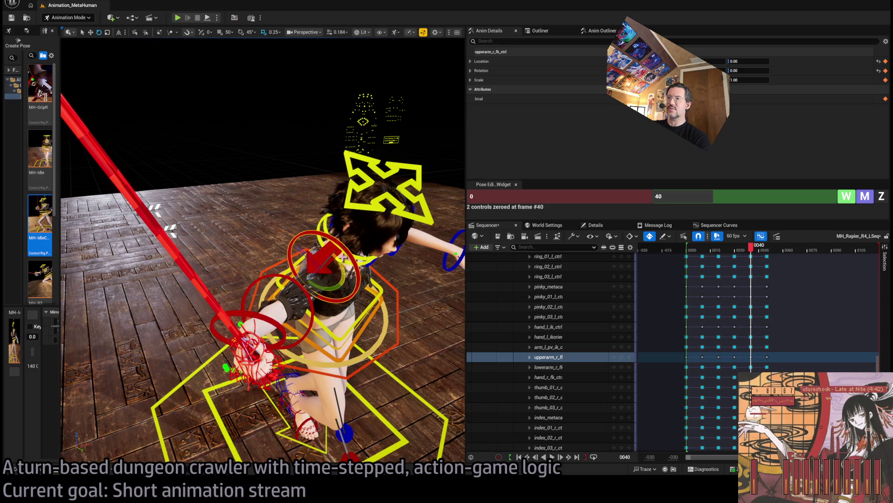
pyautogui.moveTo(342, 264)
pyautogui.mouseDown()
pyautogui.moveTo(287, 291)
pyautogui.moveTo(298, 253)
pyautogui.moveTo(289, 293)
pyautogui.moveTo(304, 245)
pyautogui.mouseUp()
# Step: Rotate the right forearm and upper arm until the rapier stands vertical
pyautogui.click(316, 293)
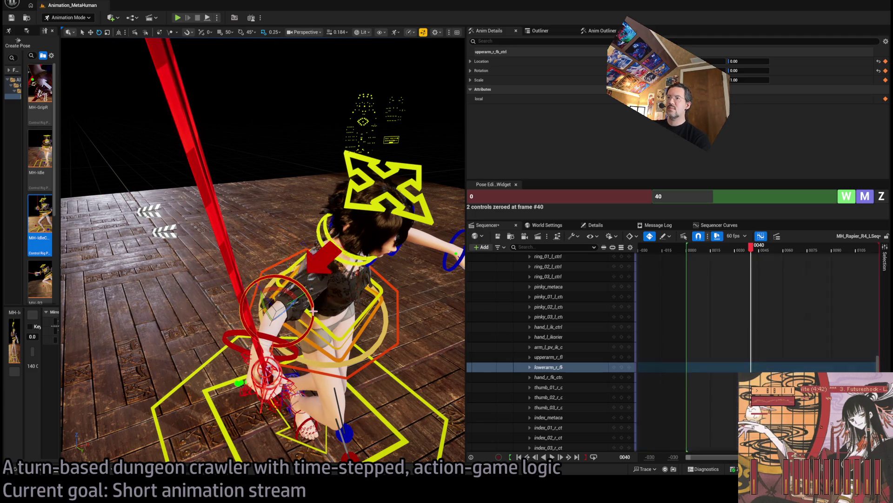
pyautogui.moveTo(298, 292)
pyautogui.mouseDown()
pyautogui.moveTo(260, 302)
pyautogui.moveTo(224, 276)
pyautogui.mouseUp()
pyautogui.press('f')
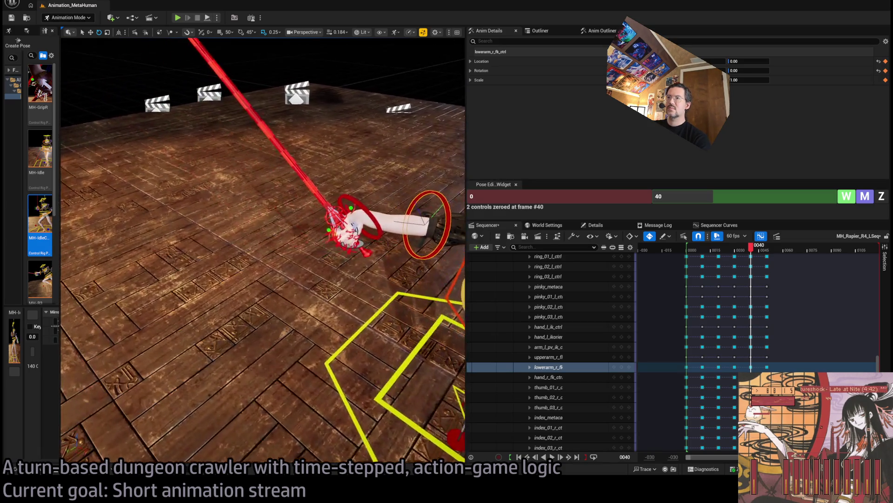
pyautogui.moveTo(421, 244)
pyautogui.mouseDown()
pyautogui.moveTo(436, 240)
pyautogui.moveTo(425, 69)
pyautogui.mouseUp()
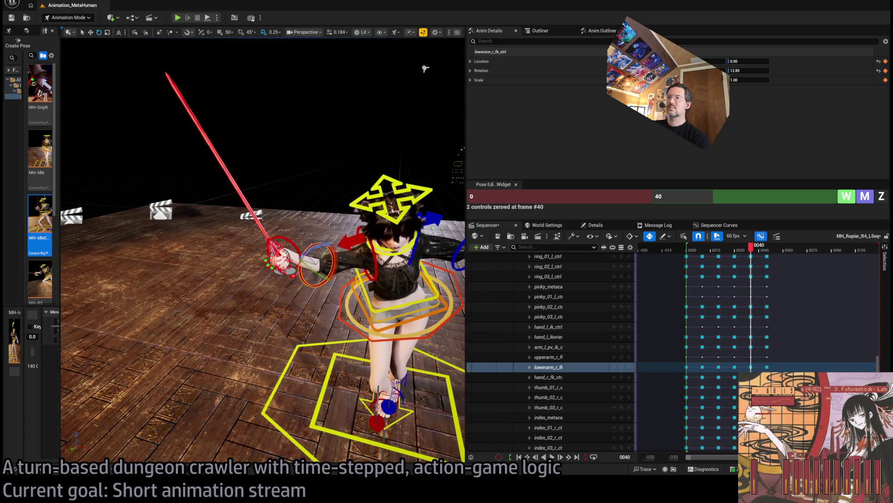
pyautogui.click(391, 257)
pyautogui.moveTo(391, 256); pyautogui.dragTo(395, 266)
pyautogui.moveTo(425, 69); pyautogui.dragTo(358, 161)
pyautogui.moveTo(395, 252); pyautogui.dragTo(395, 255)
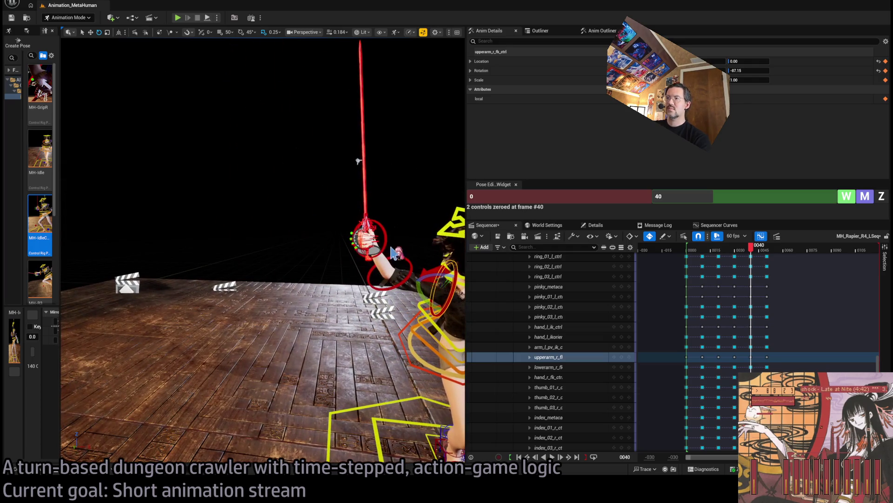
# Step: Tilt the right upper arm slightly to turn the rapier
pyautogui.click(409, 259)
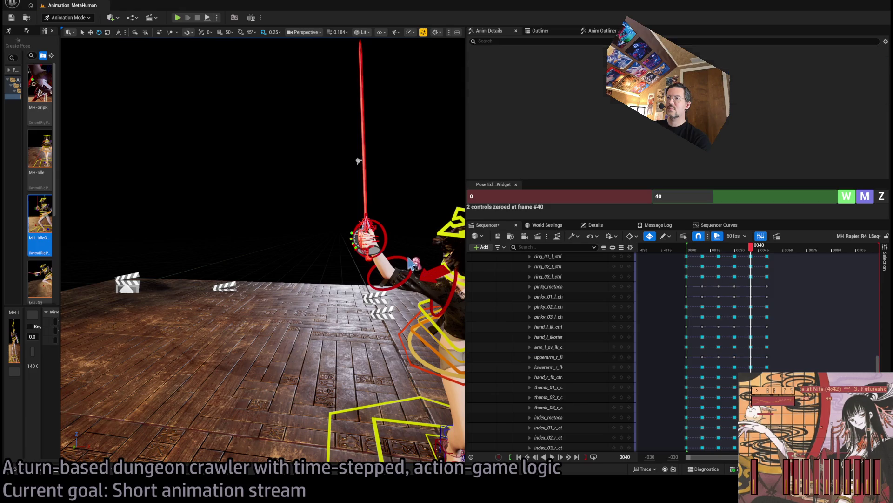
pyautogui.click(410, 259)
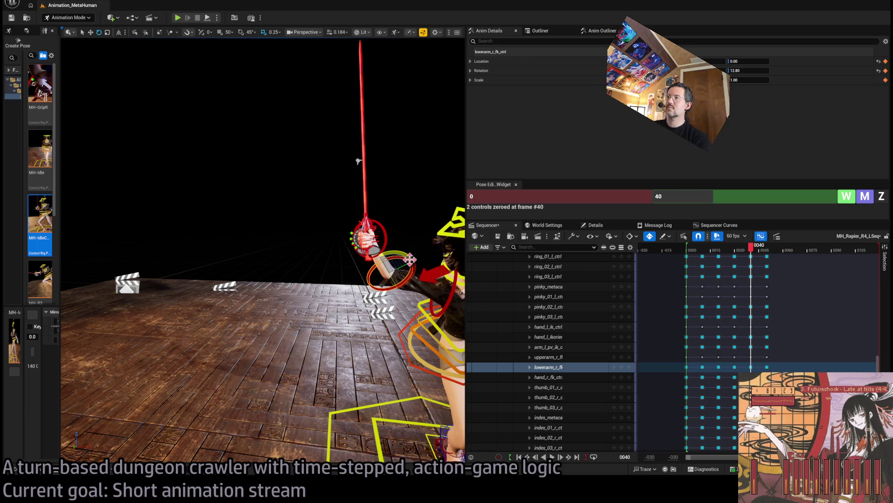
pyautogui.click(459, 285)
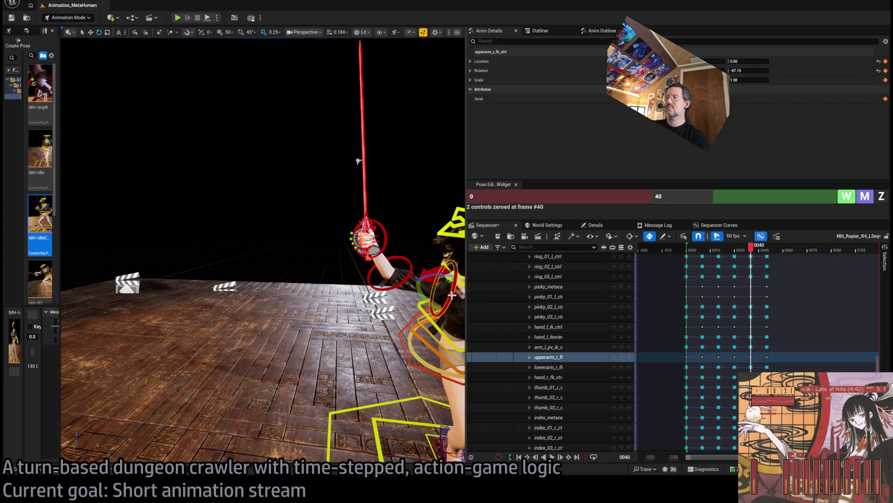
pyautogui.moveTo(449, 293); pyautogui.dragTo(437, 306)
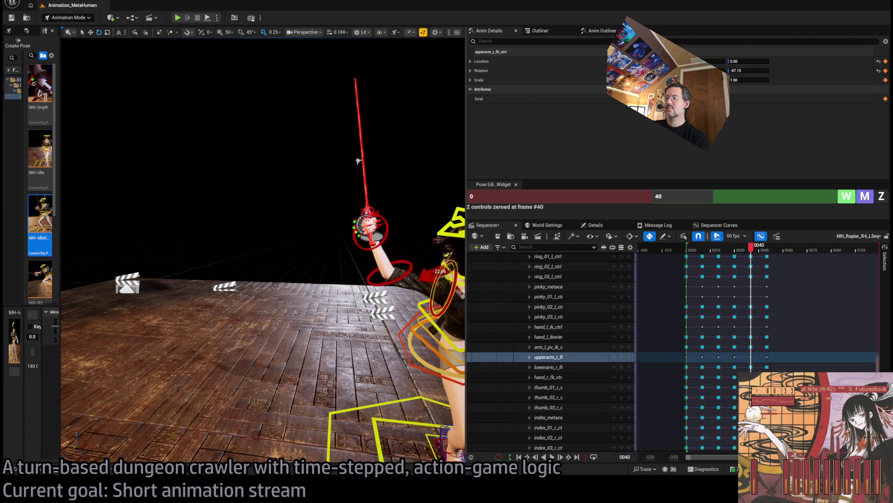
pyautogui.click(382, 278)
# Step: Angle the rapier forward with the right forearm and review the pose across frames 34–40
pyautogui.moveTo(390, 262); pyautogui.dragTo(363, 160)
pyautogui.moveTo(263, 251); pyautogui.dragTo(200, 251)
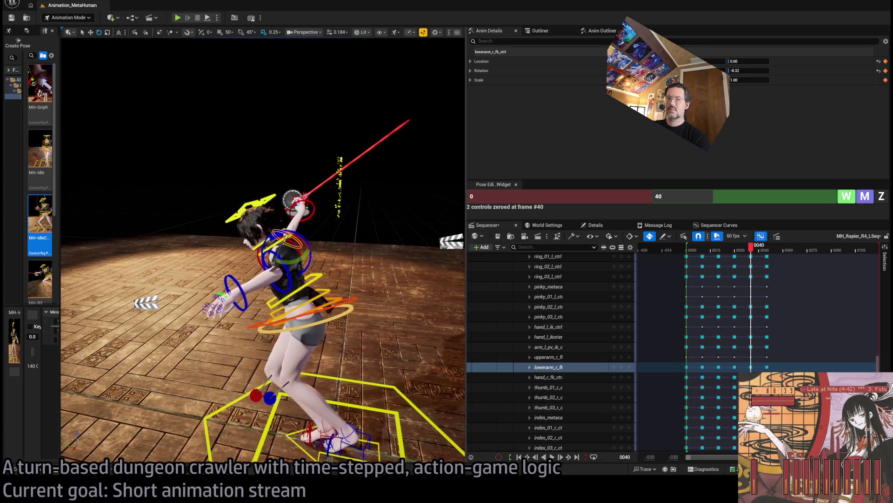
pyautogui.moveTo(751, 246); pyautogui.dragTo(754, 249)
pyautogui.moveTo(263, 251); pyautogui.dragTo(214, 251)
pyautogui.moveTo(751, 247)
pyautogui.mouseDown()
pyautogui.moveTo(740, 251)
pyautogui.moveTo(753, 258)
pyautogui.mouseUp()
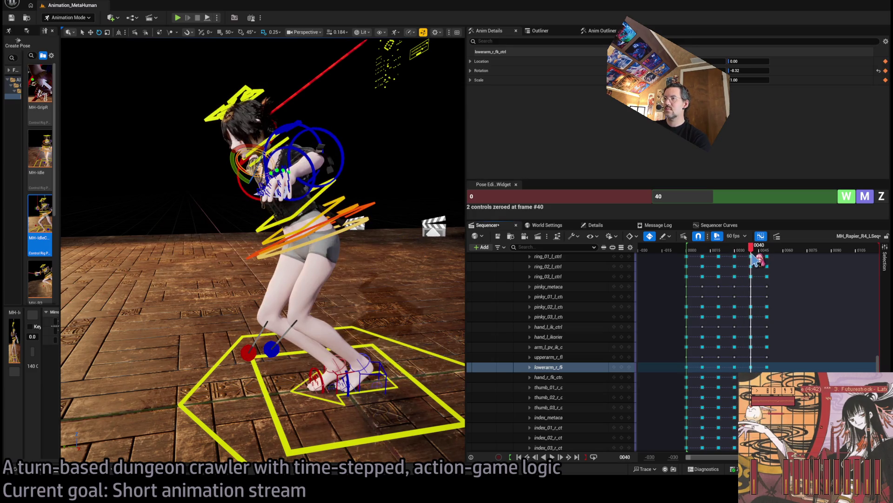
# Step: Select the left foot IK control and move the playhead to frame 50
pyautogui.click(377, 373)
pyautogui.moveTo(756, 250); pyautogui.dragTo(768, 250)
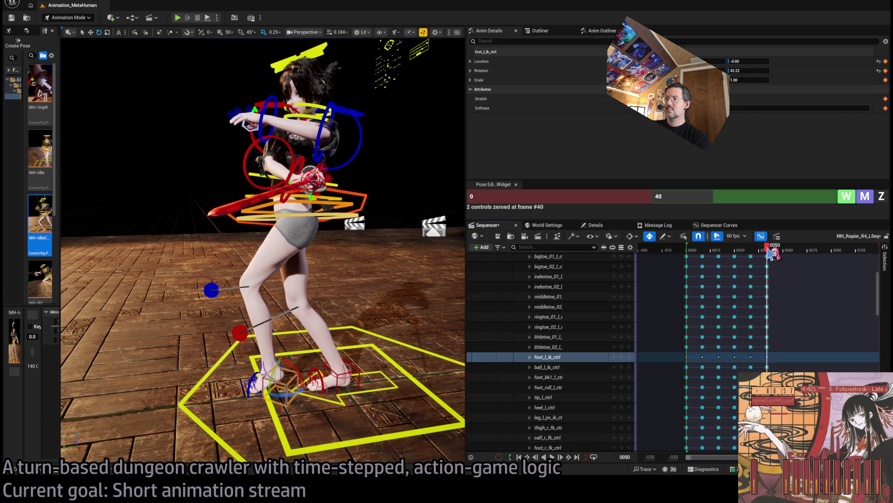
pyautogui.press('f')
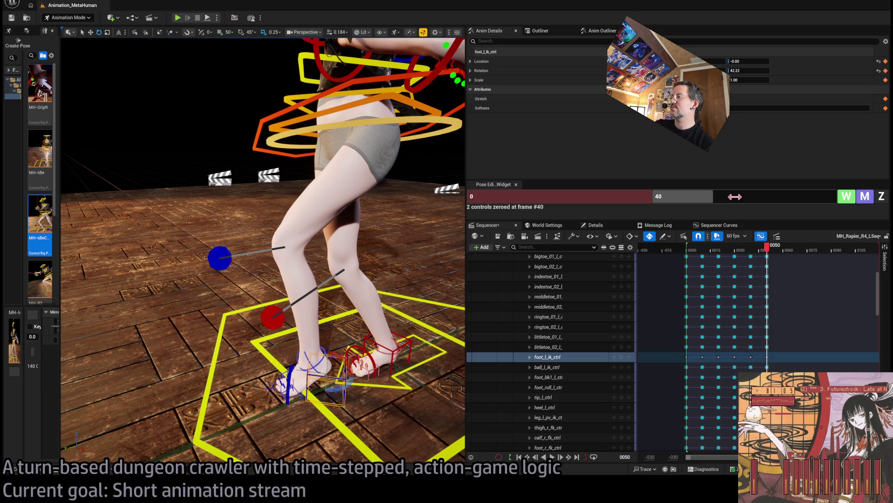
pyautogui.click(735, 196)
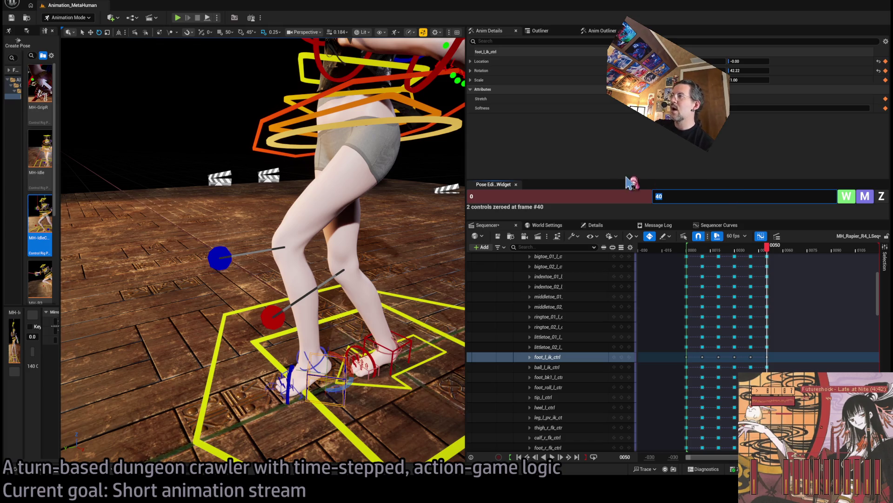
# Step: Set the zeroing range start to frame 50 and zero the left foot IK control
pyautogui.click(586, 196)
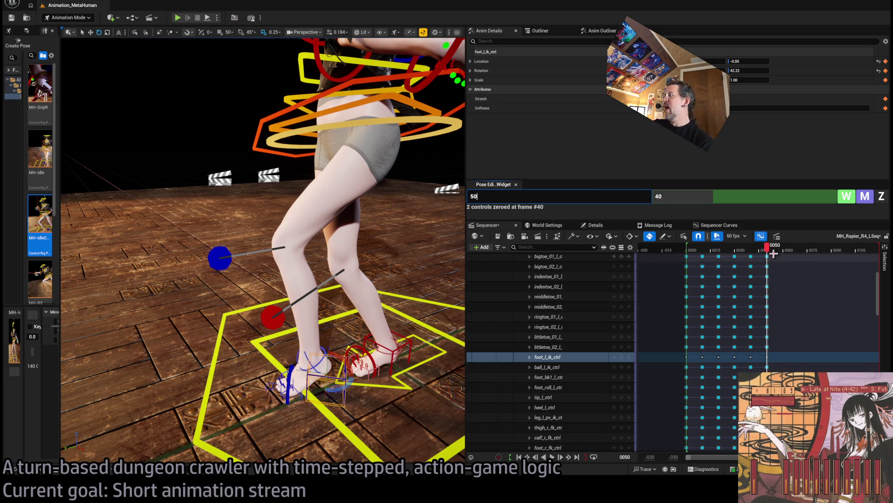
pyautogui.click(751, 250)
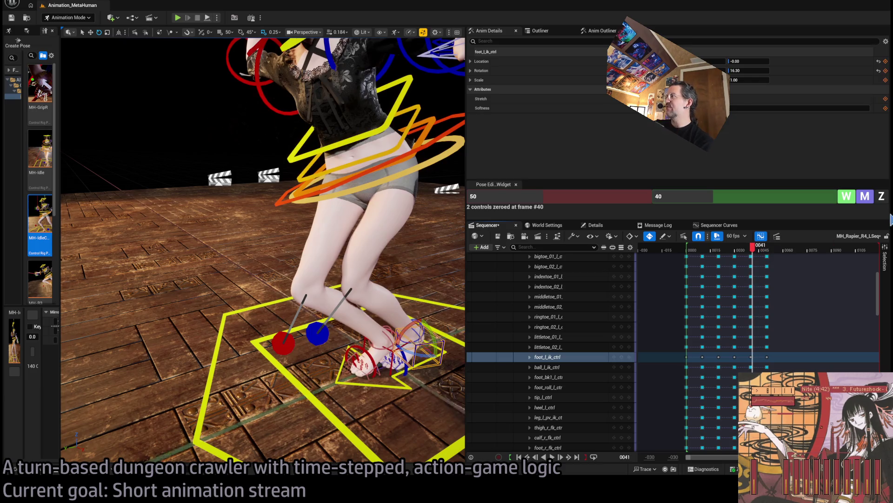
pyautogui.click(881, 195)
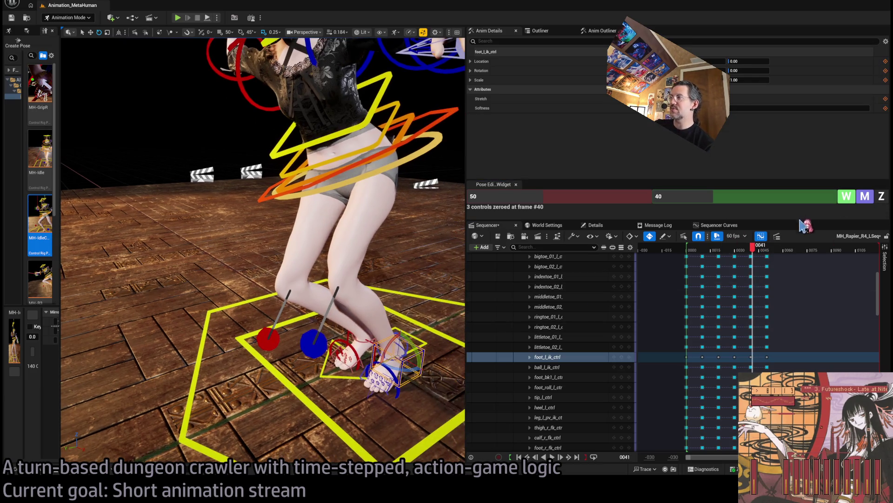
pyautogui.click(763, 252)
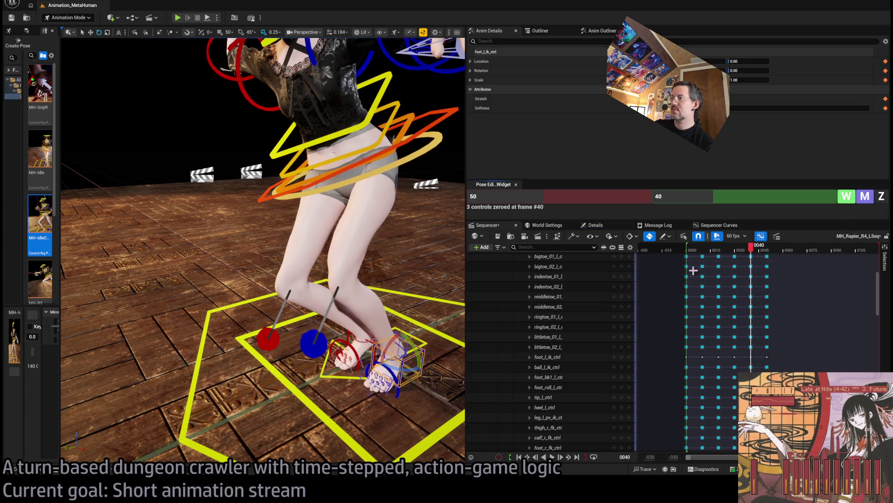
pyautogui.moveTo(747, 254)
pyautogui.mouseDown()
pyautogui.moveTo(773, 254)
pyautogui.moveTo(756, 260)
pyautogui.mouseUp()
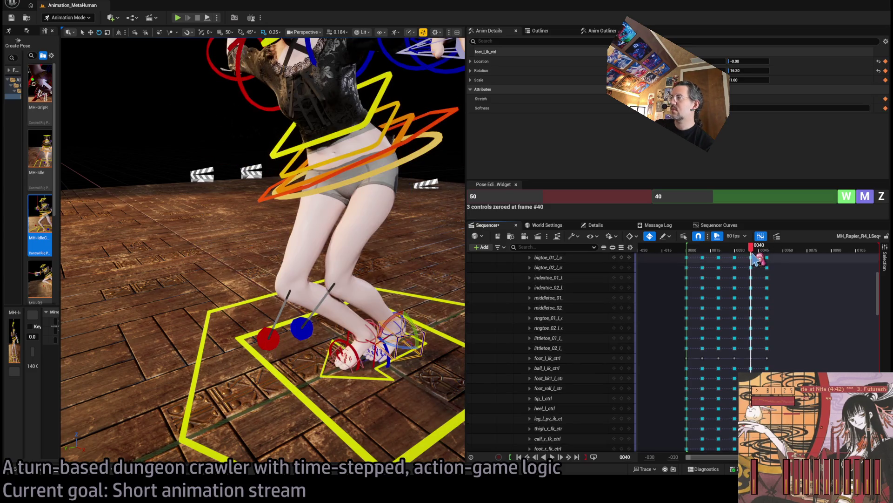
# Step: Re-zero the left foot IK control and scrub past frame 40 to check it
pyautogui.click(422, 384)
pyautogui.hotkey('ctrl', 'z')
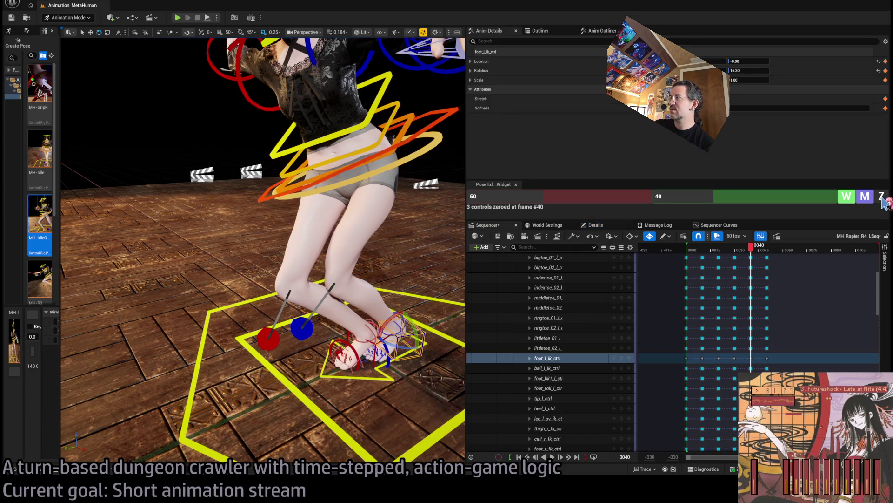
pyautogui.click(882, 199)
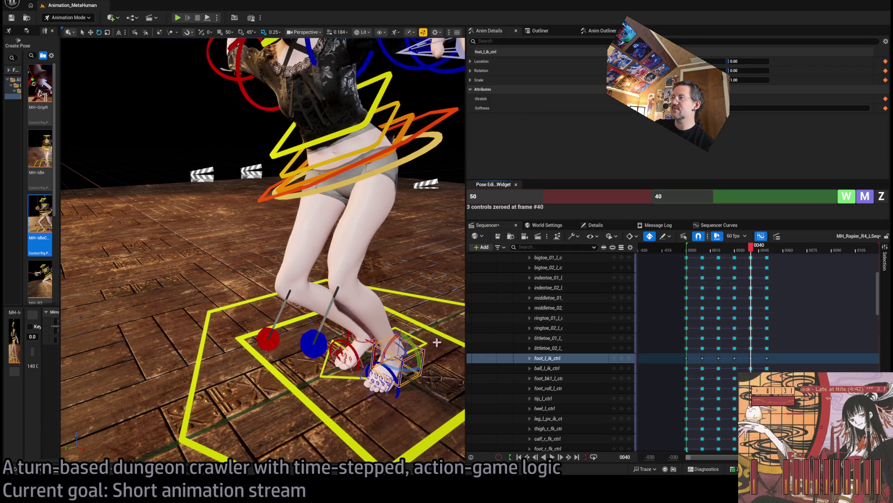
pyautogui.moveTo(768, 251); pyautogui.dragTo(753, 257)
pyautogui.moveTo(753, 257); pyautogui.dragTo(768, 251)
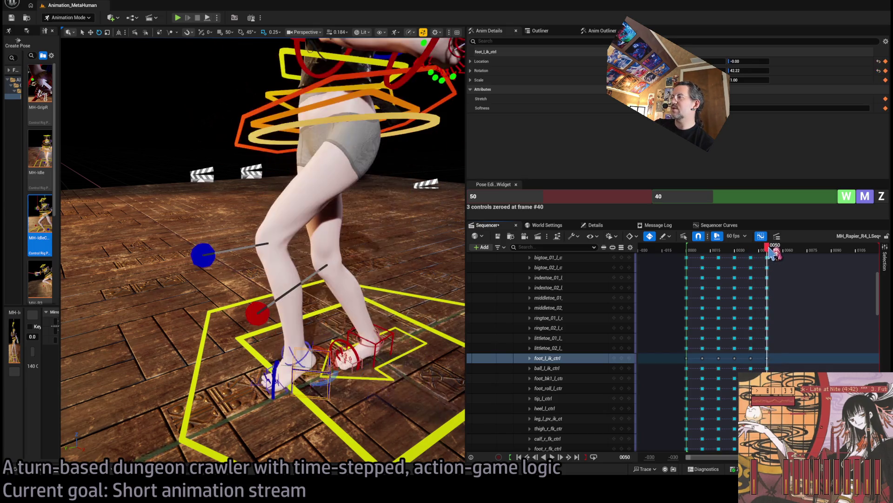
# Step: Adjust the pose blend for foot_l_ik_ctrl at frame 40 and write keys
pyautogui.click(643, 356)
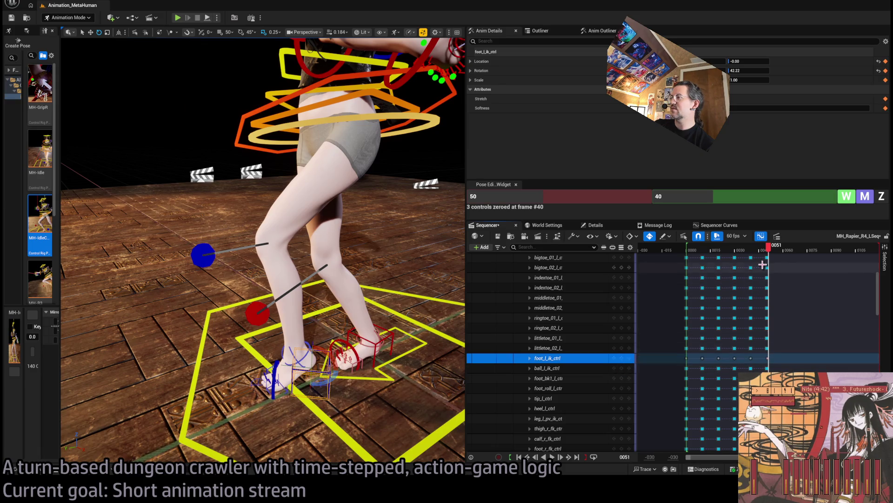
pyautogui.press('Left')
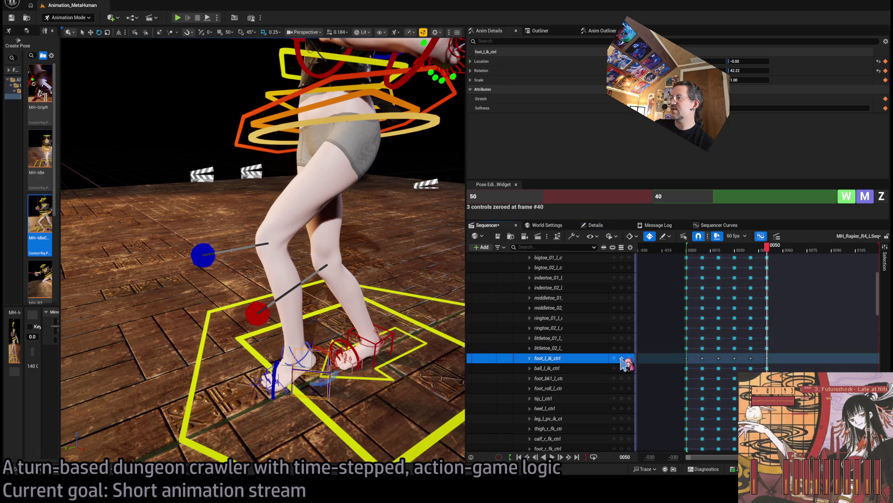
pyautogui.moveTo(772, 253); pyautogui.dragTo(757, 255)
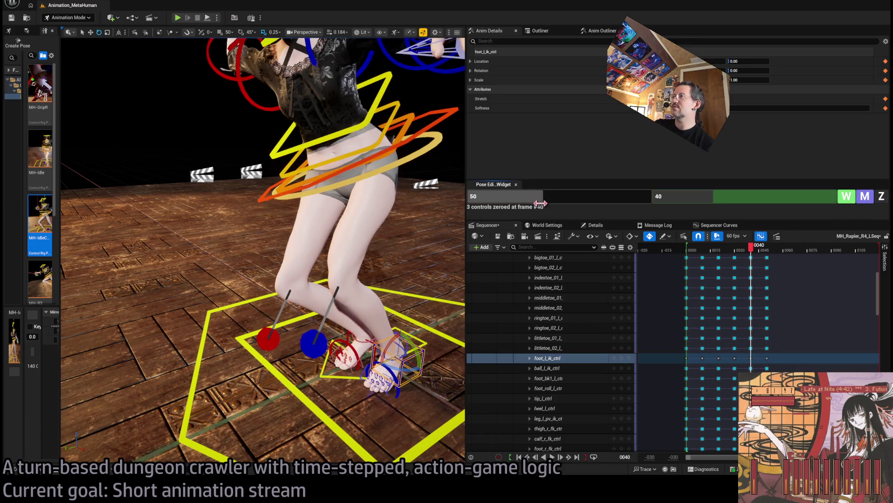
pyautogui.moveTo(605, 196); pyautogui.dragTo(549, 196)
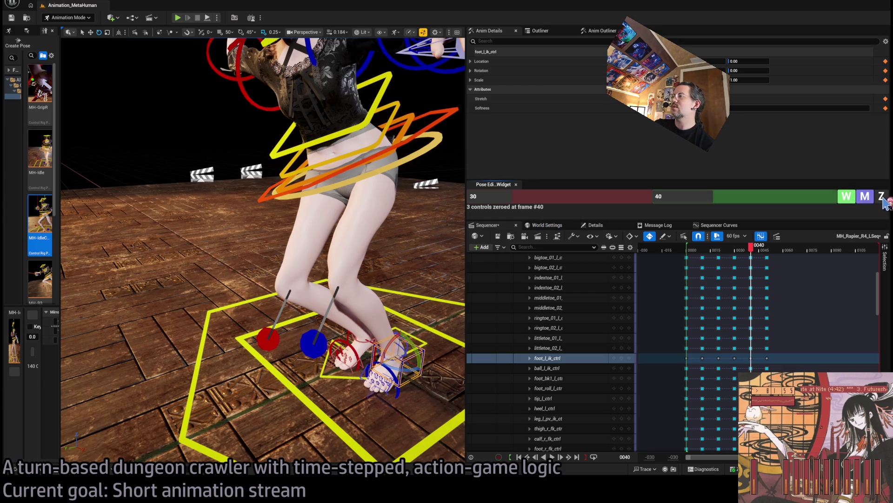
pyautogui.click(844, 197)
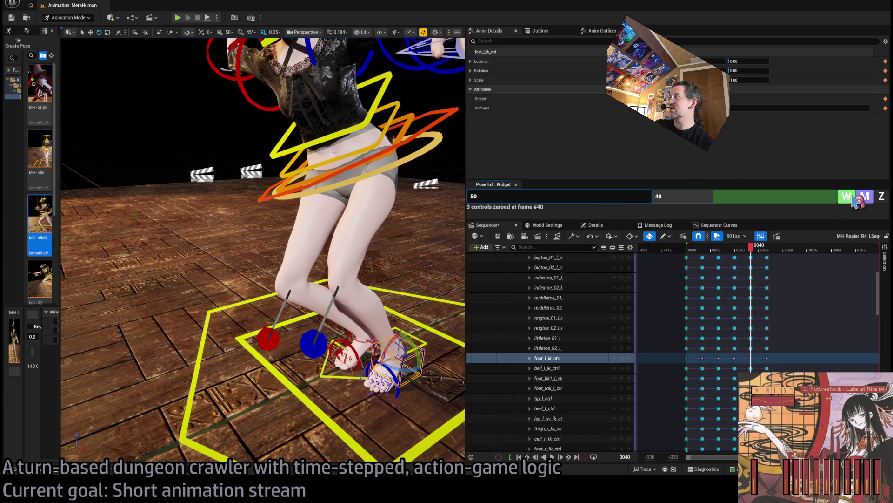
pyautogui.click(846, 197)
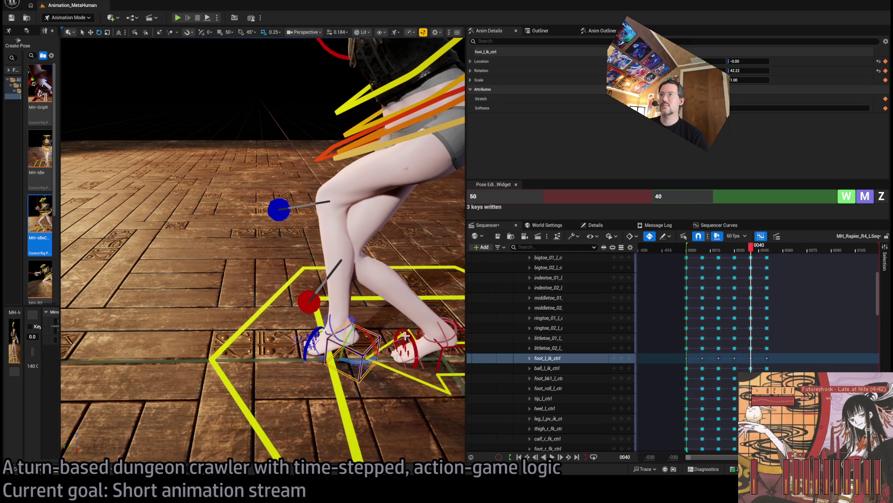
# Step: Set the body control's rotation to 0 and review the motion between frames 24 and 41
pyautogui.moveTo(397, 256)
pyautogui.mouseDown()
pyautogui.moveTo(326, 257)
pyautogui.moveTo(400, 283)
pyautogui.moveTo(421, 316)
pyautogui.mouseUp()
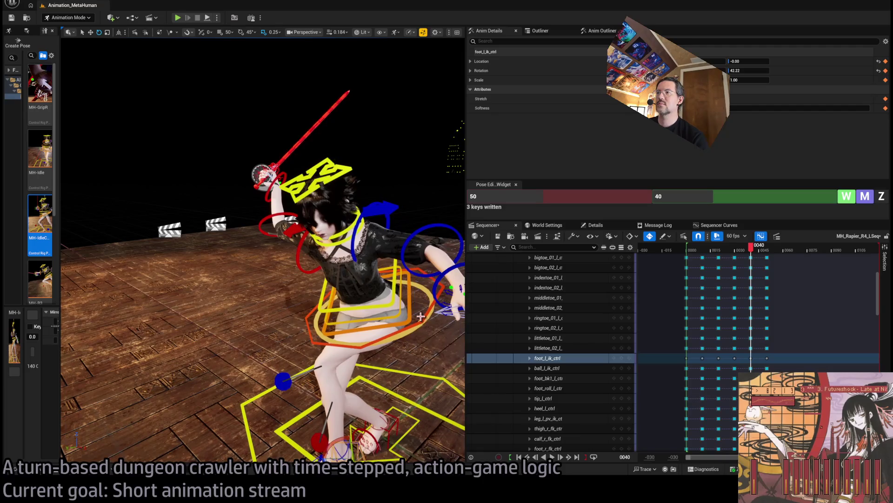
pyautogui.click(380, 309)
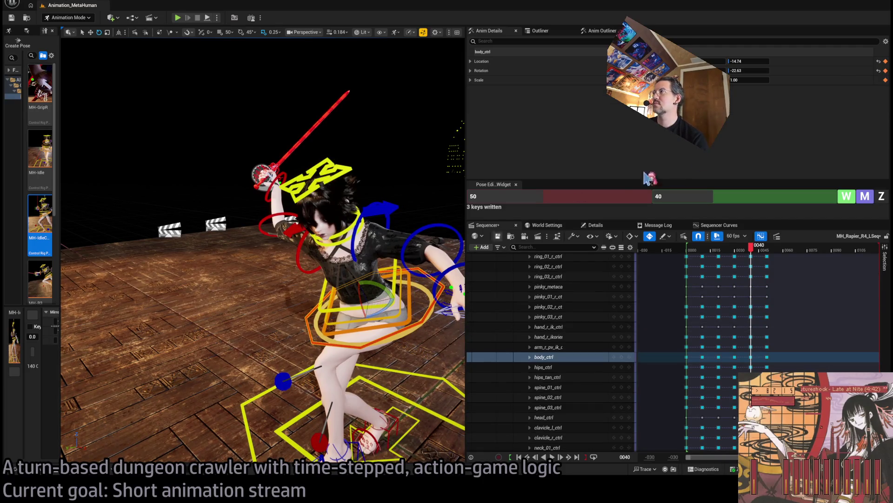
pyautogui.hotkey('ctrl', 'z')
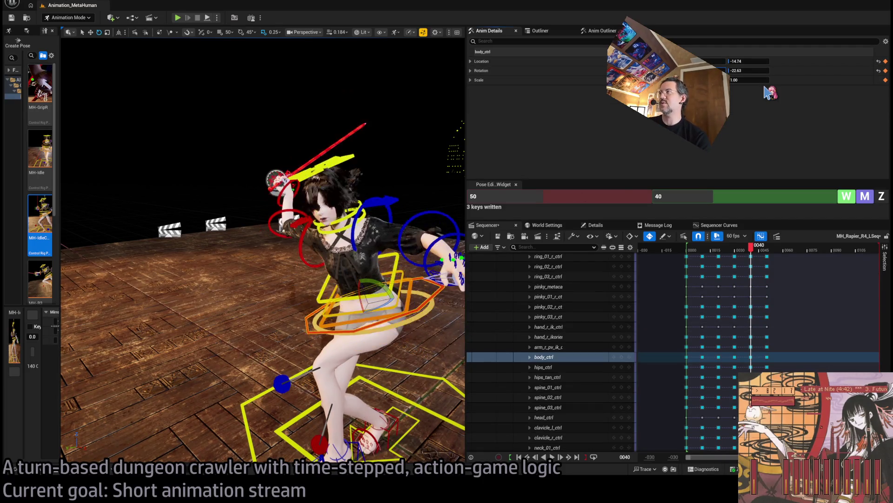
pyautogui.write('0')
pyautogui.press('Return')
pyautogui.moveTo(348, 274)
pyautogui.mouseDown()
pyautogui.moveTo(389, 269)
pyautogui.moveTo(329, 299)
pyautogui.moveTo(313, 298)
pyautogui.moveTo(307, 277)
pyautogui.mouseUp()
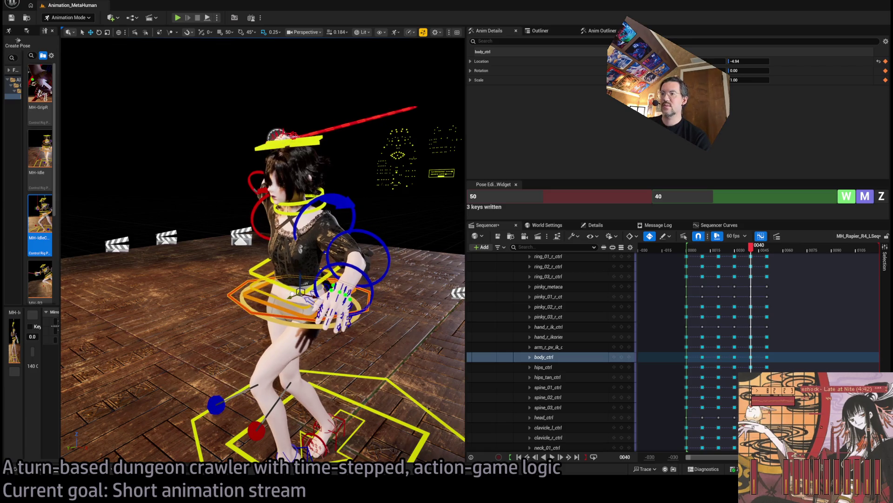
pyautogui.moveTo(758, 250)
pyautogui.mouseDown()
pyautogui.moveTo(749, 249)
pyautogui.moveTo(786, 252)
pyautogui.moveTo(757, 255)
pyautogui.mouseUp()
pyautogui.moveTo(328, 281); pyautogui.dragTo(274, 278)
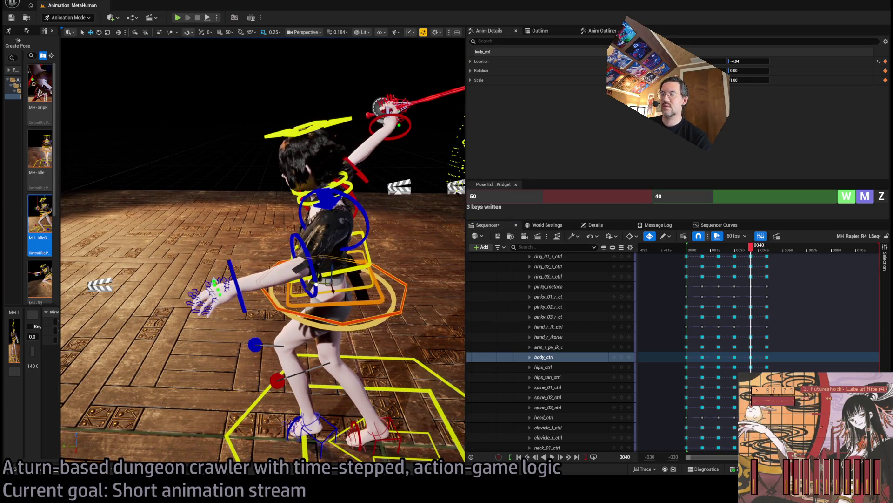
pyautogui.moveTo(751, 250)
pyautogui.mouseDown()
pyautogui.moveTo(726, 258)
pyautogui.moveTo(762, 265)
pyautogui.moveTo(751, 260)
pyautogui.mouseUp()
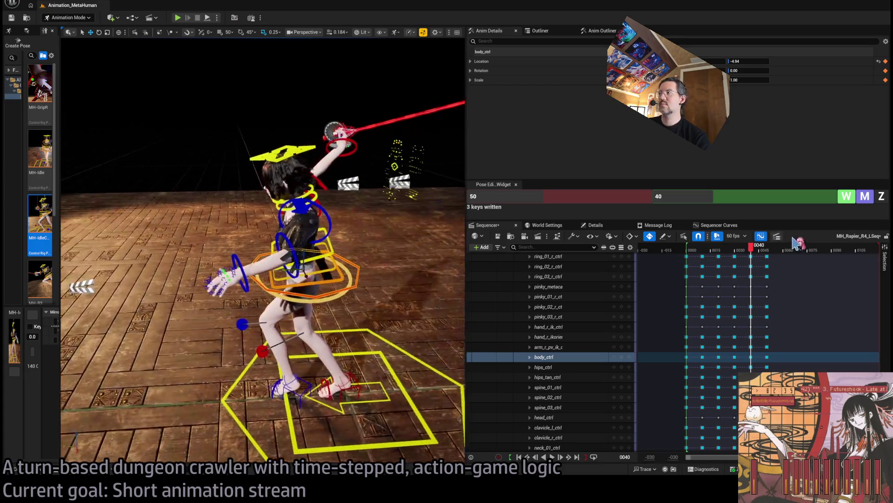
pyautogui.moveTo(751, 260)
pyautogui.mouseDown()
pyautogui.moveTo(728, 255)
pyautogui.moveTo(756, 253)
pyautogui.mouseUp()
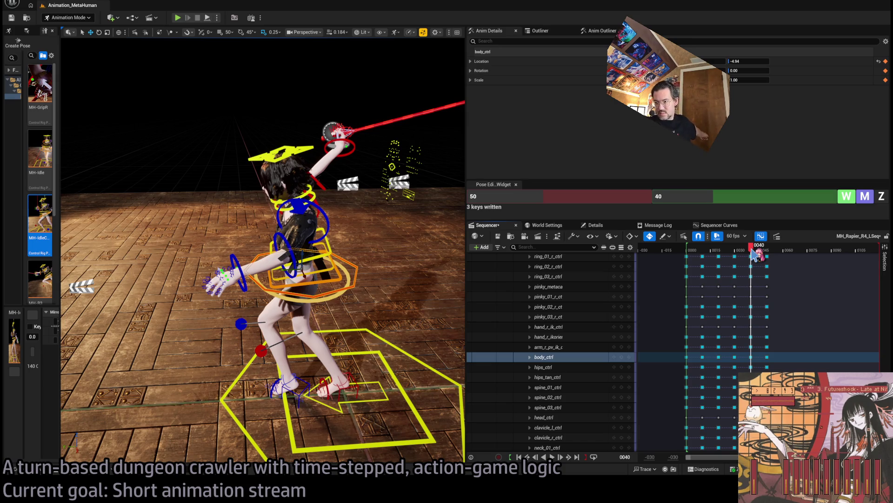
pyautogui.moveTo(756, 254); pyautogui.dragTo(740, 254)
# Step: Key the left clavicle, upper arm, forearm and hand controls with a Pose Editor value of 30
pyautogui.click(305, 267)
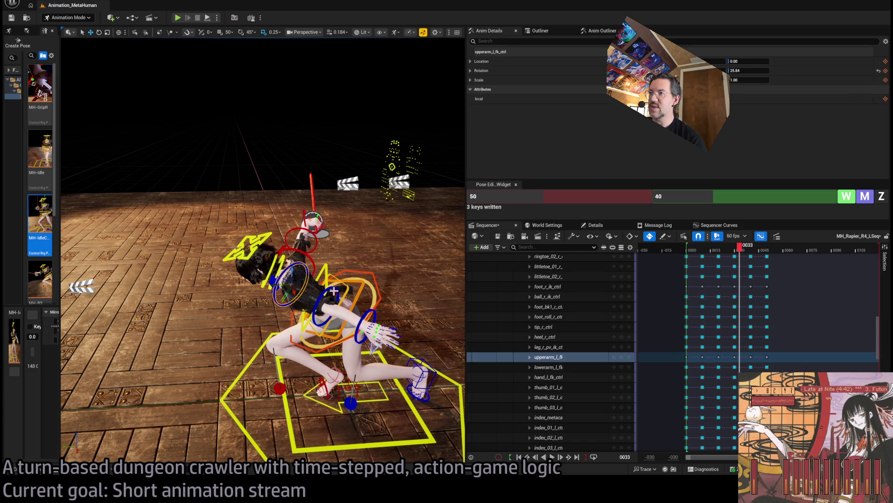
pyautogui.keyDown('ctrl'); pyautogui.click(337, 295); pyautogui.keyUp('ctrl')
pyautogui.keyDown('ctrl'); pyautogui.click(372, 321); pyautogui.keyUp('ctrl')
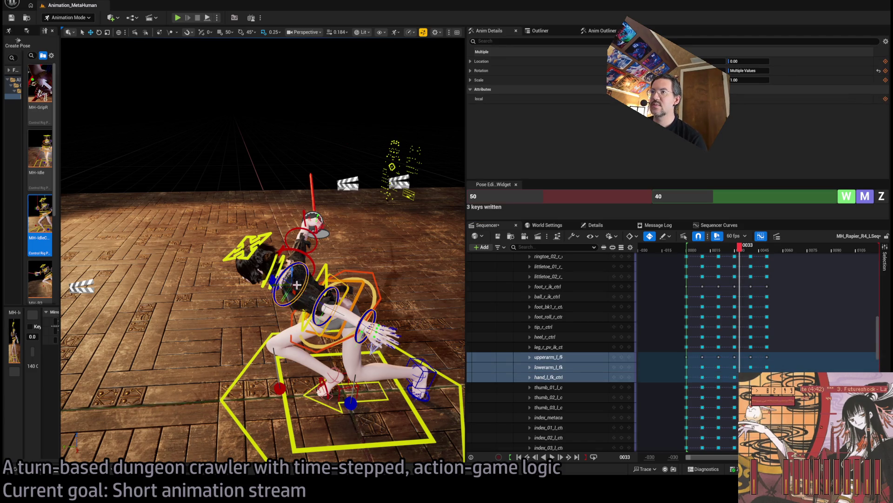
pyautogui.click(297, 284)
pyautogui.moveTo(738, 251); pyautogui.dragTo(753, 254)
pyautogui.click(577, 196)
pyautogui.write('30')
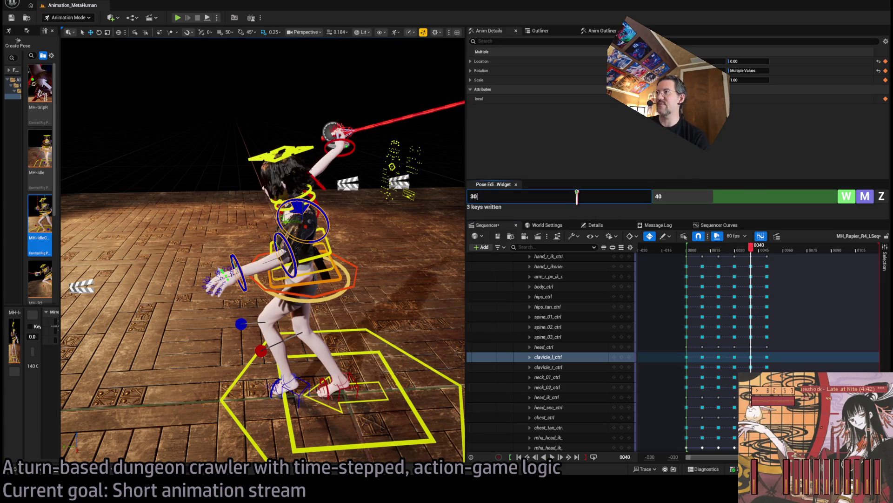
pyautogui.click(866, 198)
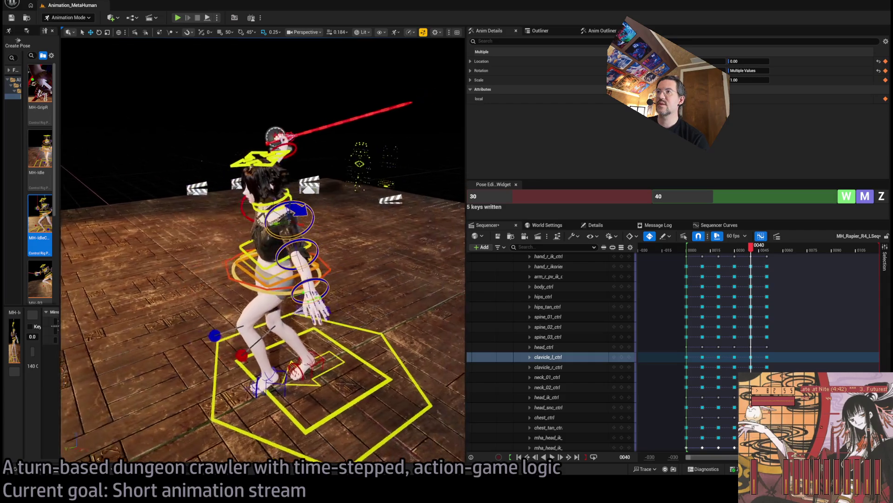
# Step: Rotate the left upper arm down to -3.60
pyautogui.click(349, 326)
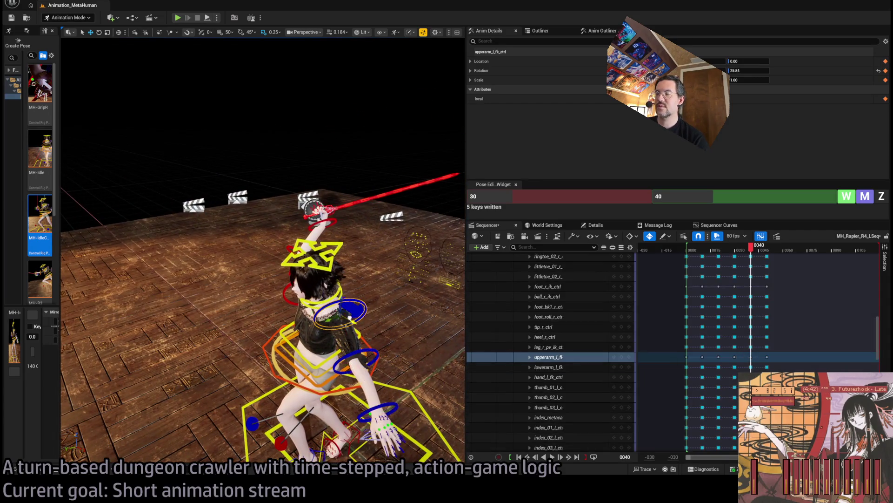
pyautogui.moveTo(391, 316)
pyautogui.mouseDown()
pyautogui.moveTo(401, 329)
pyautogui.moveTo(352, 168)
pyautogui.moveTo(387, 287)
pyautogui.moveTo(367, 277)
pyautogui.moveTo(382, 282)
pyautogui.mouseUp()
pyautogui.click(381, 272)
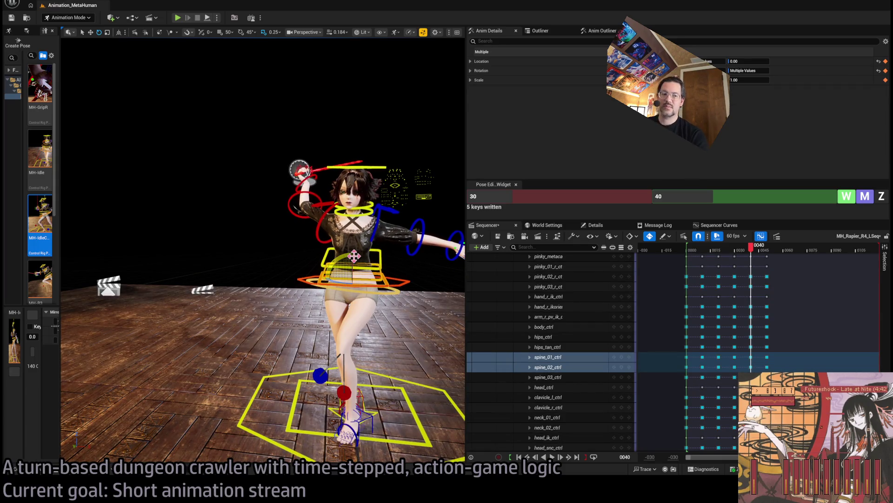
# Step: Twist the spine controls to lean and turn the upper body, reviewing frames 40–50
pyautogui.moveTo(757, 251)
pyautogui.mouseDown()
pyautogui.moveTo(699, 252)
pyautogui.moveTo(760, 254)
pyautogui.mouseUp()
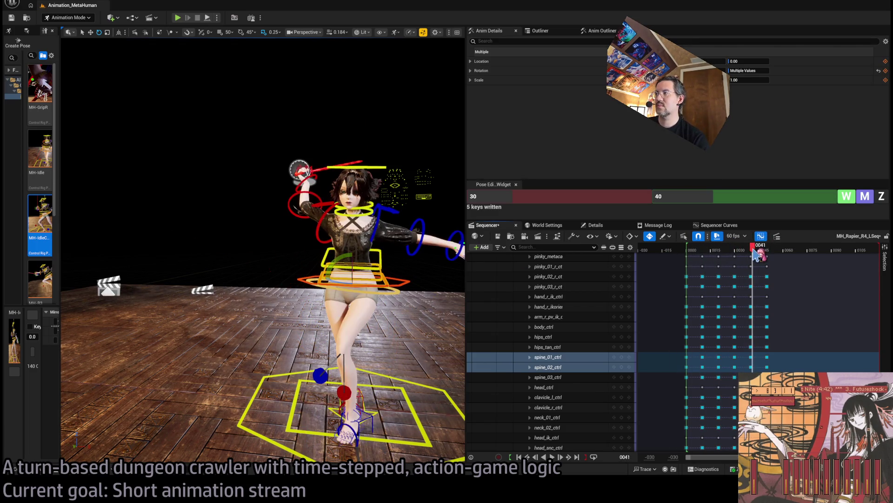
pyautogui.moveTo(344, 282)
pyautogui.mouseDown()
pyautogui.moveTo(340, 264)
pyautogui.moveTo(379, 280)
pyautogui.moveTo(358, 275)
pyautogui.mouseUp()
pyautogui.moveTo(279, 279); pyautogui.dragTo(326, 280)
pyautogui.moveTo(334, 245); pyautogui.dragTo(288, 248)
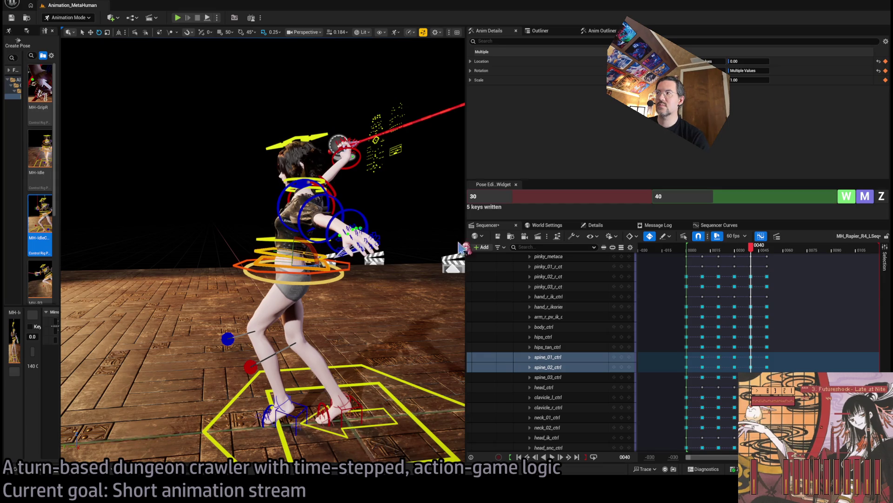
pyautogui.moveTo(754, 251); pyautogui.dragTo(773, 252)
pyautogui.moveTo(303, 226)
pyautogui.mouseDown()
pyautogui.moveTo(267, 228)
pyautogui.moveTo(260, 242)
pyautogui.moveTo(274, 233)
pyautogui.moveTo(305, 254)
pyautogui.moveTo(224, 252)
pyautogui.moveTo(481, 242)
pyautogui.mouseUp()
pyautogui.moveTo(786, 248)
pyautogui.mouseDown()
pyautogui.moveTo(721, 248)
pyautogui.moveTo(781, 253)
pyautogui.moveTo(757, 252)
pyautogui.mouseUp()
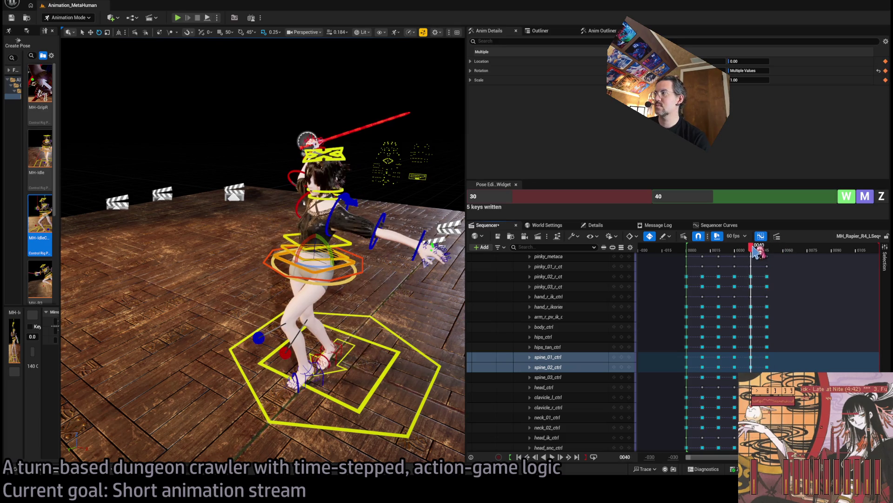
pyautogui.moveTo(261, 252); pyautogui.dragTo(328, 253)
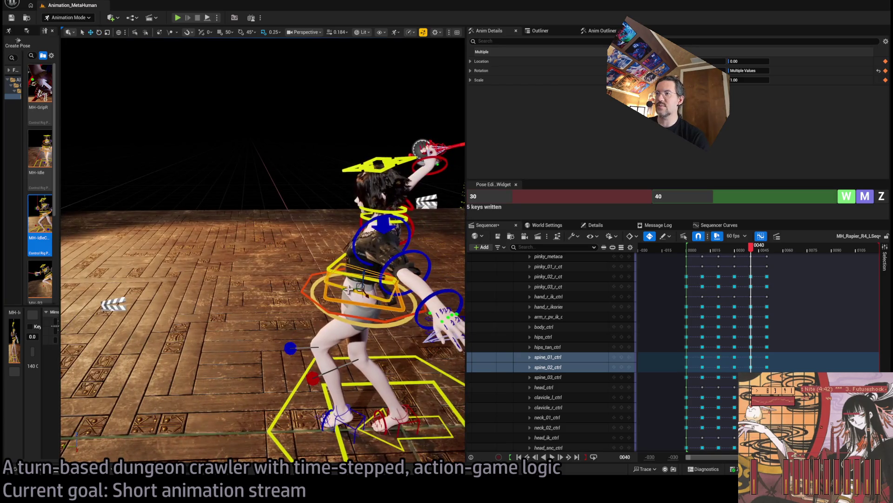
pyautogui.moveTo(337, 289)
pyautogui.mouseDown()
pyautogui.moveTo(362, 295)
pyautogui.moveTo(344, 291)
pyautogui.mouseUp()
pyautogui.click(362, 296)
# Step: Rotate spine_01 through spine_03 to bend the upper torso, then tilt the head
pyautogui.press('e')
pyautogui.scroll(5, 344, 291)
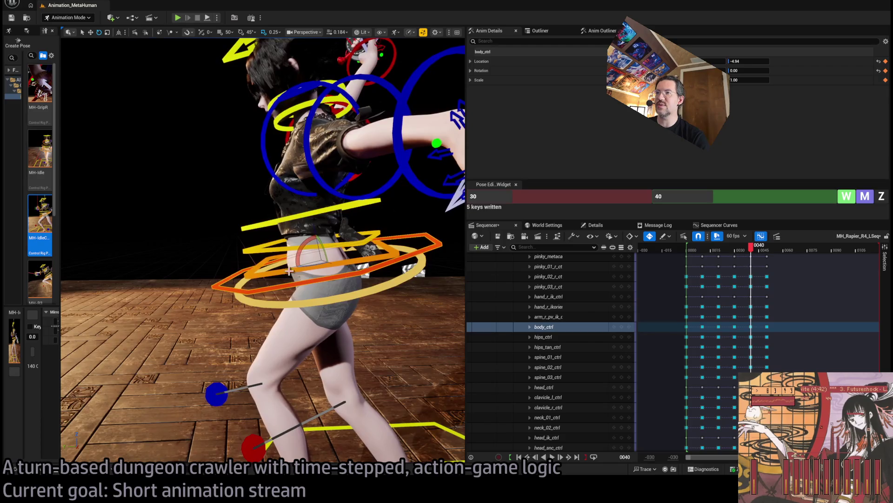
pyautogui.click(270, 257)
pyautogui.keyDown('ctrl'); pyautogui.click(260, 228); pyautogui.keyUp('ctrl')
pyautogui.keyDown('ctrl'); pyautogui.click(289, 230); pyautogui.keyUp('ctrl')
pyautogui.moveTo(289, 230)
pyautogui.mouseDown()
pyautogui.moveTo(318, 224)
pyautogui.moveTo(340, 171)
pyautogui.moveTo(357, 195)
pyautogui.moveTo(347, 251)
pyautogui.mouseUp()
pyautogui.click(340, 171)
# Step: Rotate the spine controls slightly again and lower the right upper arm
pyautogui.click(298, 315)
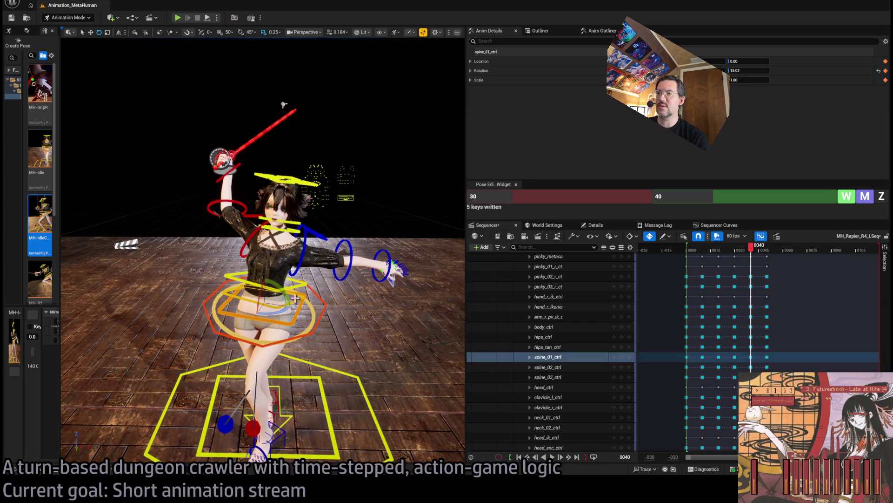
pyautogui.keyDown('ctrl'); pyautogui.click(296, 297); pyautogui.keyUp('ctrl')
pyautogui.keyDown('ctrl'); pyautogui.click(294, 282); pyautogui.keyUp('ctrl')
pyautogui.moveTo(296, 313); pyautogui.dragTo(291, 308)
pyautogui.moveTo(282, 104)
pyautogui.mouseDown()
pyautogui.moveTo(433, 158)
pyautogui.moveTo(307, 177)
pyautogui.moveTo(299, 316)
pyautogui.mouseUp()
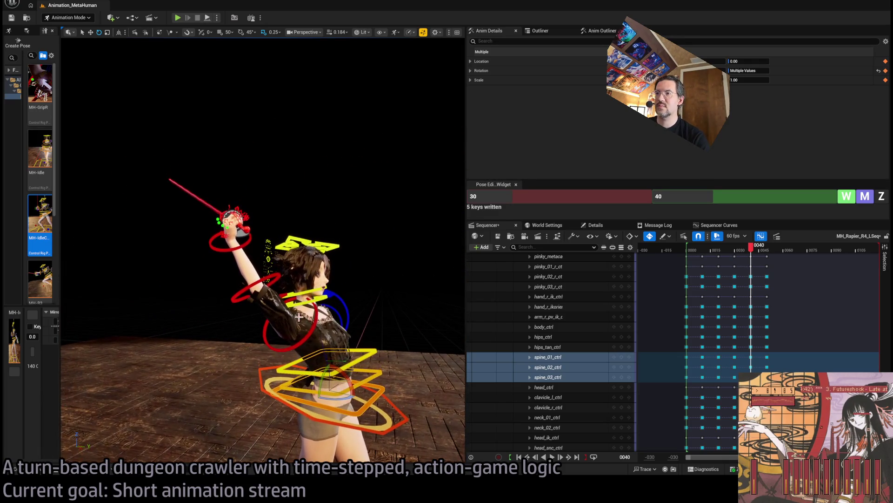
pyautogui.click(288, 321)
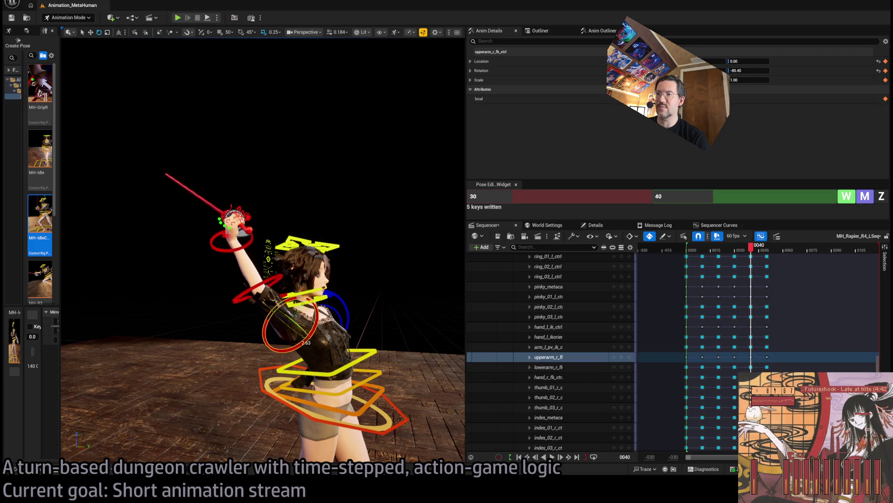
pyautogui.moveTo(276, 315)
pyautogui.mouseDown()
pyautogui.moveTo(231, 195)
pyautogui.moveTo(323, 203)
pyautogui.mouseUp()
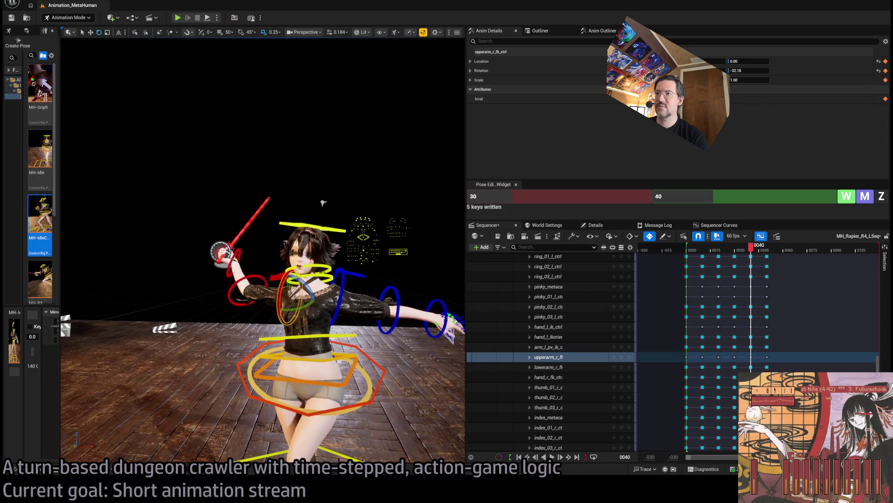
pyautogui.click(311, 252)
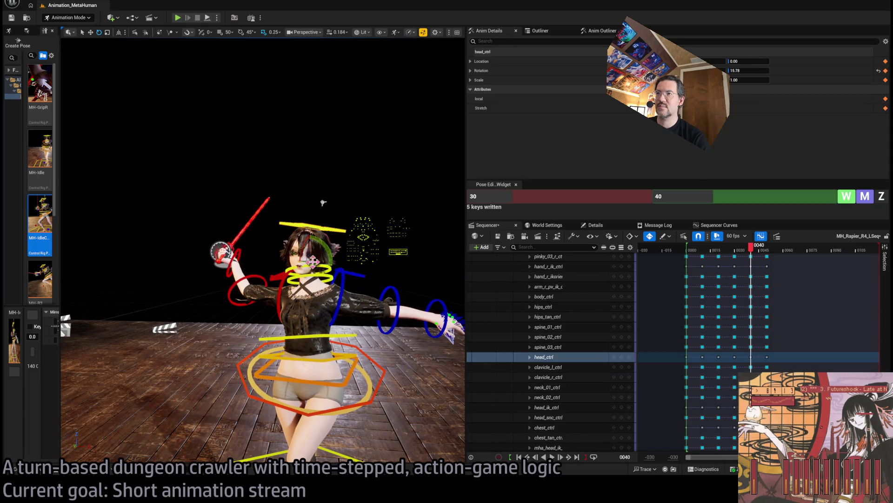
# Step: Review the lunge from behind and the side while scrubbing through the animation
pyautogui.moveTo(323, 203); pyautogui.dragTo(446, 211)
pyautogui.moveTo(263, 251); pyautogui.dragTo(326, 247)
pyautogui.moveTo(751, 250); pyautogui.dragTo(773, 252)
pyautogui.moveTo(380, 234)
pyautogui.mouseDown()
pyautogui.moveTo(337, 238)
pyautogui.moveTo(405, 238)
pyautogui.moveTo(382, 238)
pyautogui.mouseUp()
pyautogui.moveTo(767, 246)
pyautogui.mouseDown()
pyautogui.moveTo(669, 258)
pyautogui.moveTo(779, 260)
pyautogui.mouseUp()
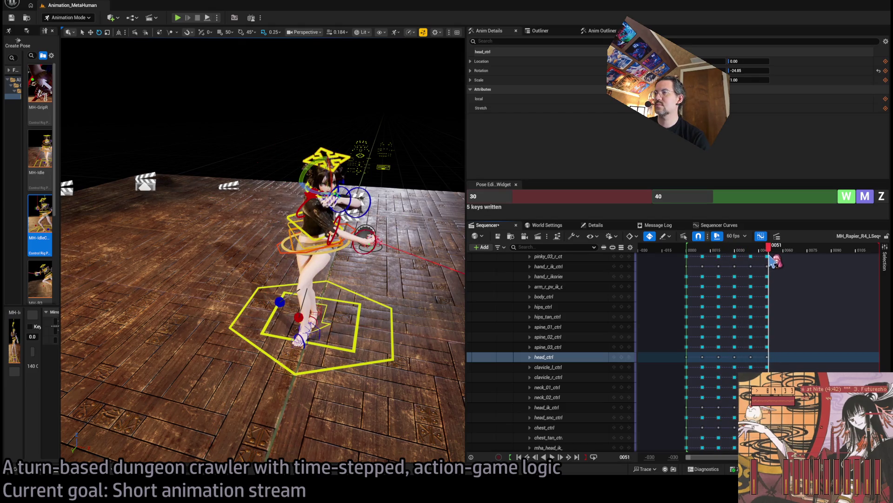
pyautogui.moveTo(771, 261)
pyautogui.mouseDown()
pyautogui.moveTo(729, 260)
pyautogui.moveTo(775, 257)
pyautogui.moveTo(747, 262)
pyautogui.moveTo(755, 262)
pyautogui.mouseUp()
pyautogui.press('w')
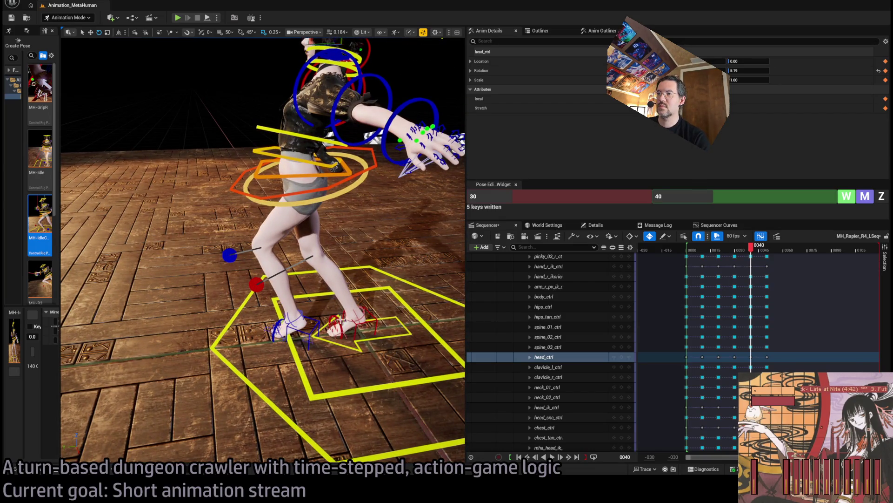
# Step: Zero the left foot roll and rotate the left foot IK to a flatter angle
pyautogui.click(309, 334)
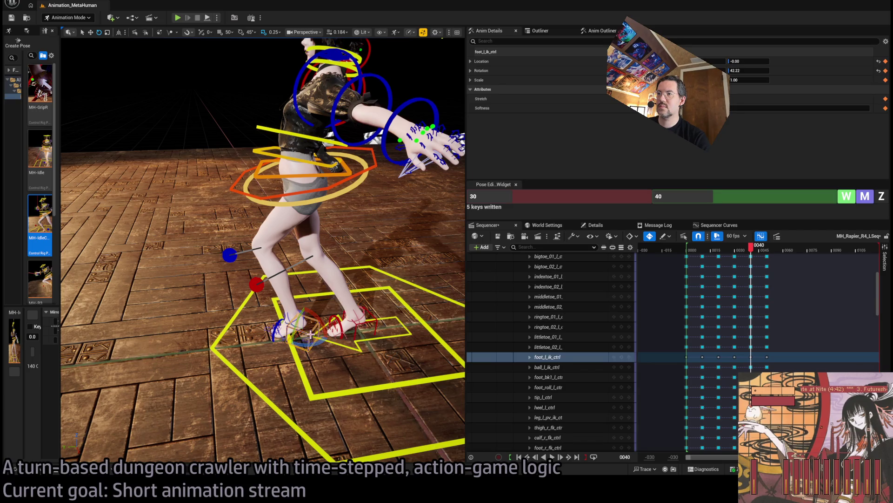
pyautogui.click(286, 319)
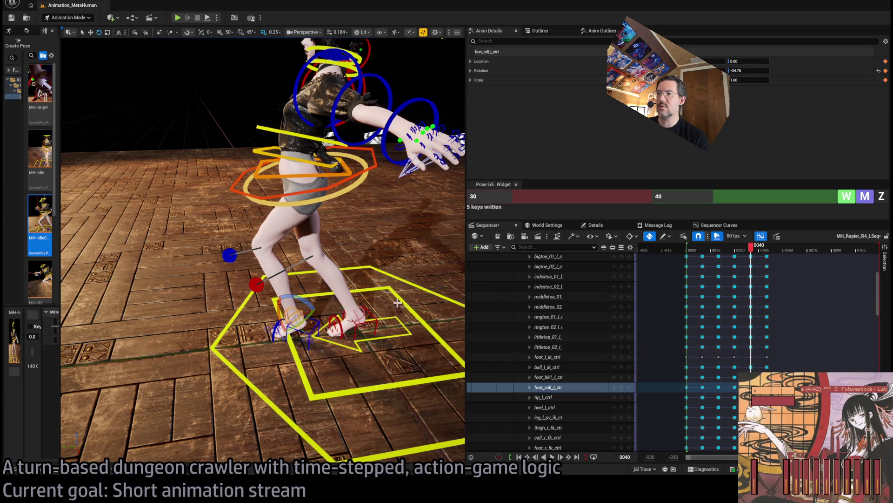
pyautogui.click(881, 197)
pyautogui.click(320, 327)
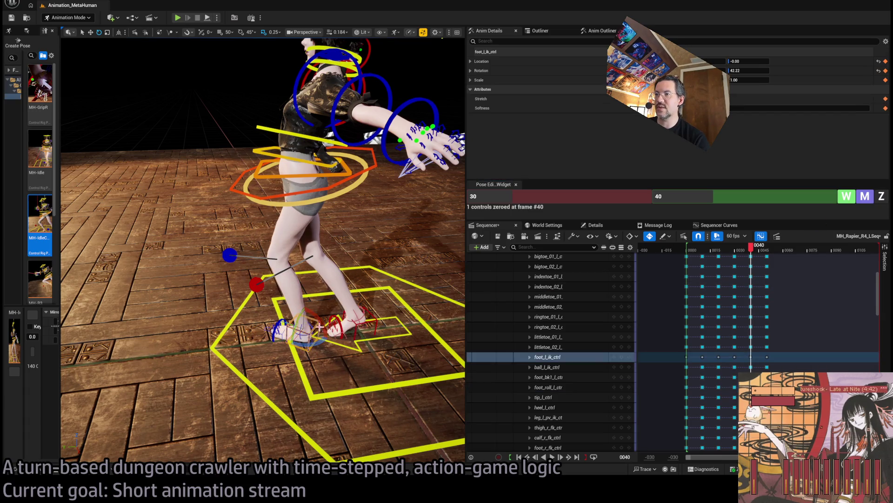
pyautogui.moveTo(311, 347)
pyautogui.mouseDown()
pyautogui.moveTo(325, 301)
pyautogui.moveTo(346, 277)
pyautogui.mouseUp()
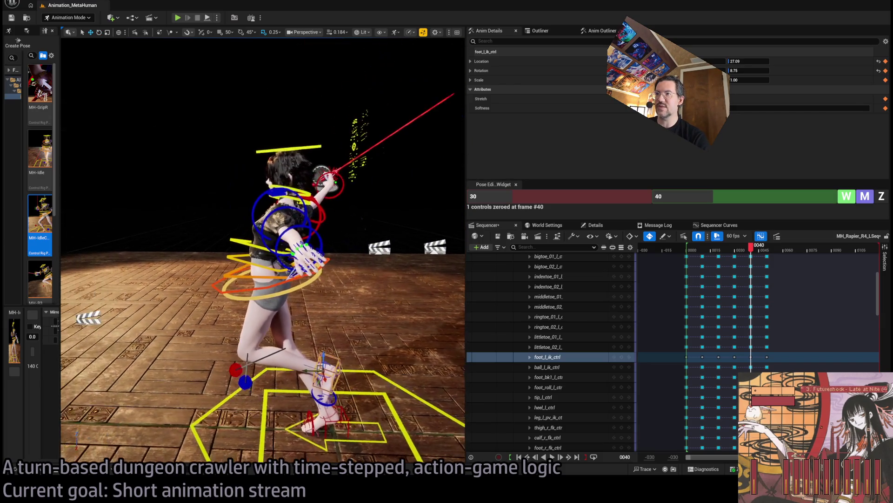
pyautogui.moveTo(752, 250)
pyautogui.mouseDown()
pyautogui.moveTo(775, 251)
pyautogui.moveTo(767, 252)
pyautogui.mouseUp()
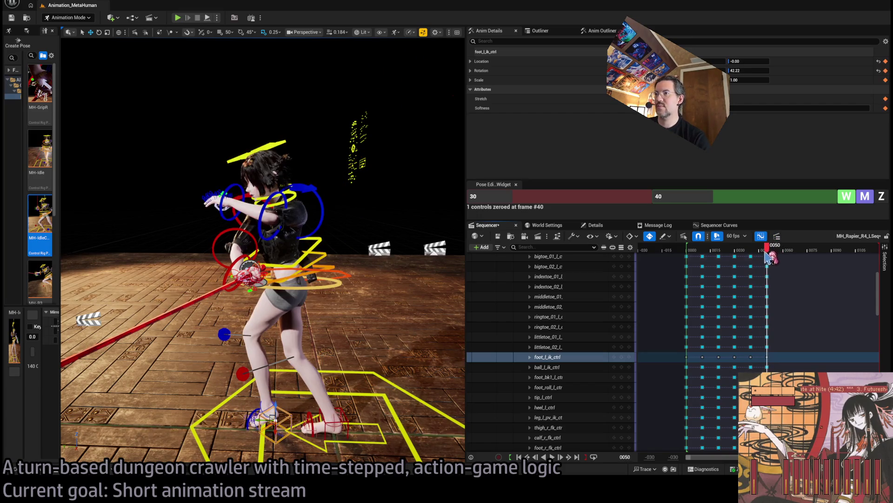
# Step: Shift the body forward over the legs and move the left foot to reposition the leg
pyautogui.click(260, 279)
pyautogui.moveTo(261, 276); pyautogui.dragTo(310, 273)
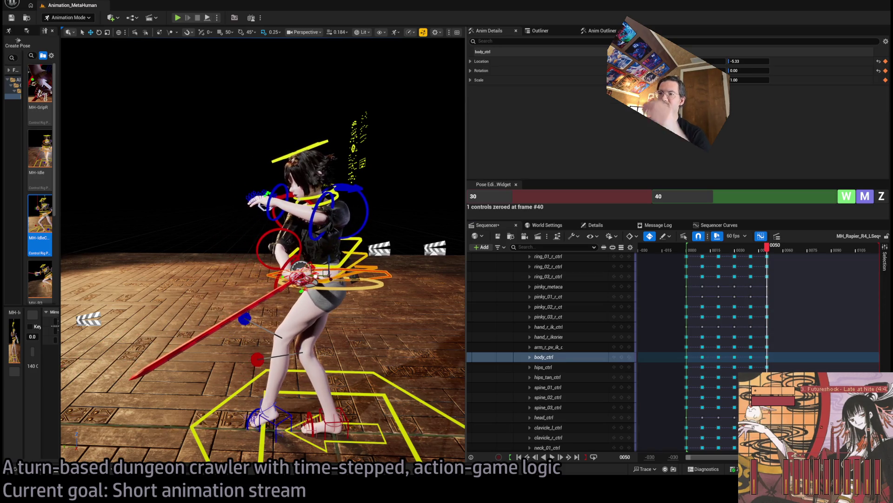
pyautogui.moveTo(768, 254)
pyautogui.mouseDown()
pyautogui.moveTo(733, 254)
pyautogui.moveTo(769, 261)
pyautogui.moveTo(734, 266)
pyautogui.moveTo(696, 256)
pyautogui.moveTo(767, 262)
pyautogui.moveTo(735, 264)
pyautogui.moveTo(762, 263)
pyautogui.moveTo(751, 263)
pyautogui.mouseUp()
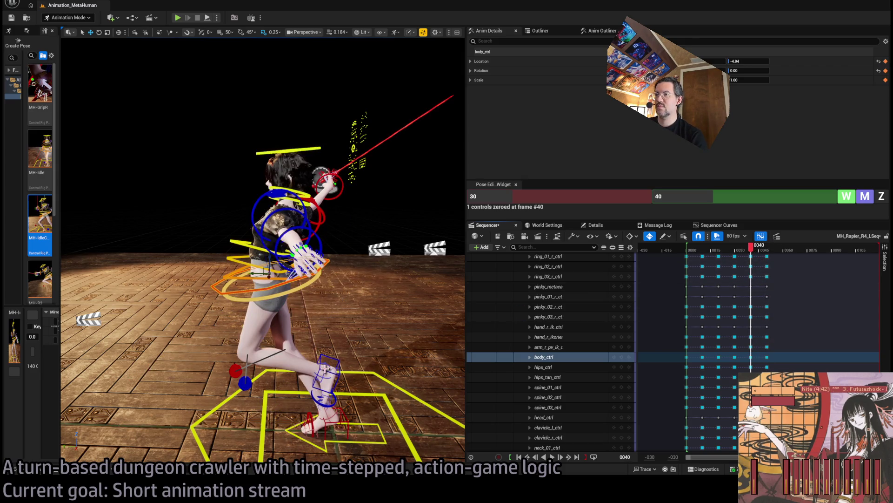
pyautogui.click(326, 378)
pyautogui.moveTo(326, 378); pyautogui.dragTo(279, 375)
pyautogui.moveTo(750, 261)
pyautogui.mouseDown()
pyautogui.moveTo(784, 261)
pyautogui.moveTo(722, 262)
pyautogui.moveTo(786, 262)
pyautogui.moveTo(772, 261)
pyautogui.mouseUp()
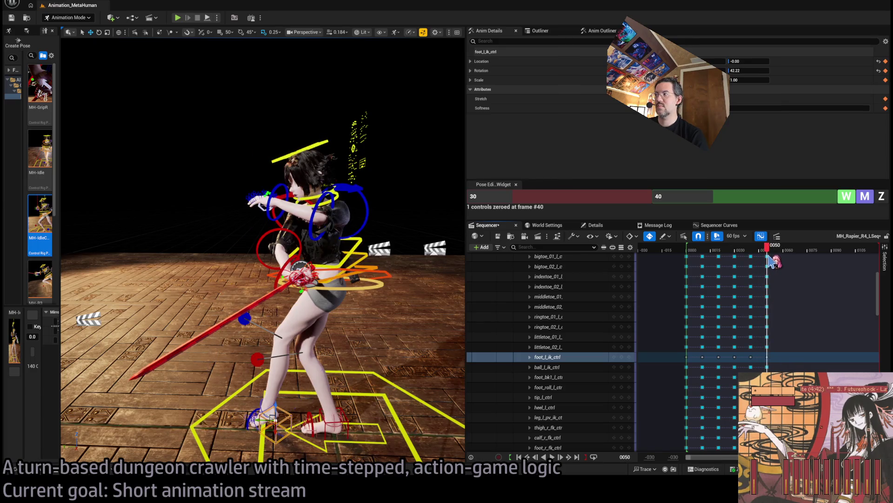
# Step: Check the character from the front and save the sequence
pyautogui.moveTo(233, 232); pyautogui.dragTo(353, 232)
pyautogui.moveTo(286, 177)
pyautogui.mouseDown()
pyautogui.moveTo(321, 178)
pyautogui.moveTo(287, 178)
pyautogui.mouseUp()
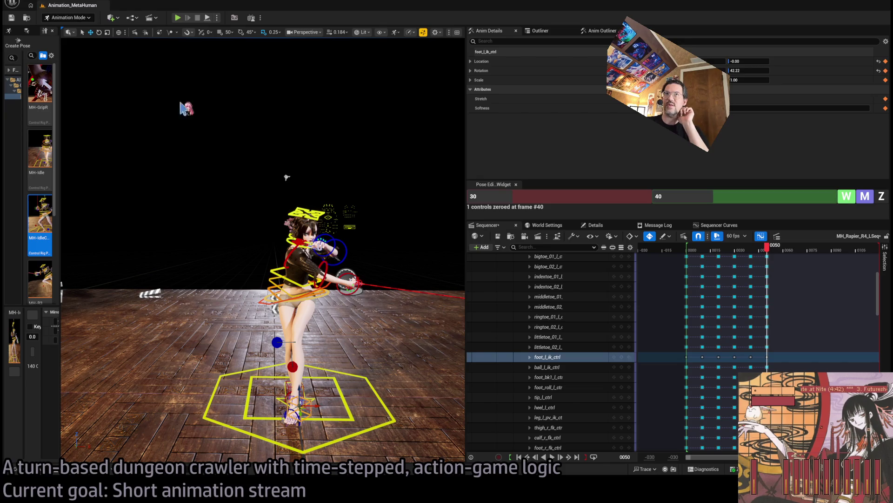
pyautogui.hotkey('ctrl', 's')
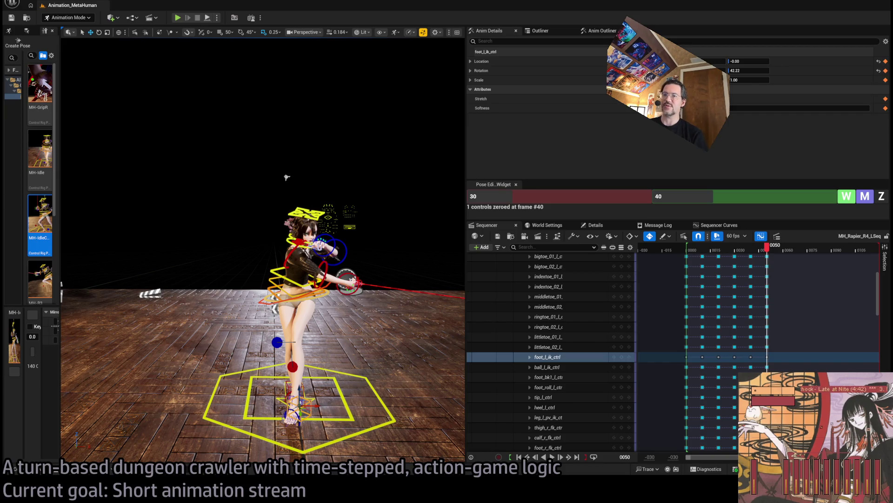
pyautogui.hotkey('alt', 'Tab')
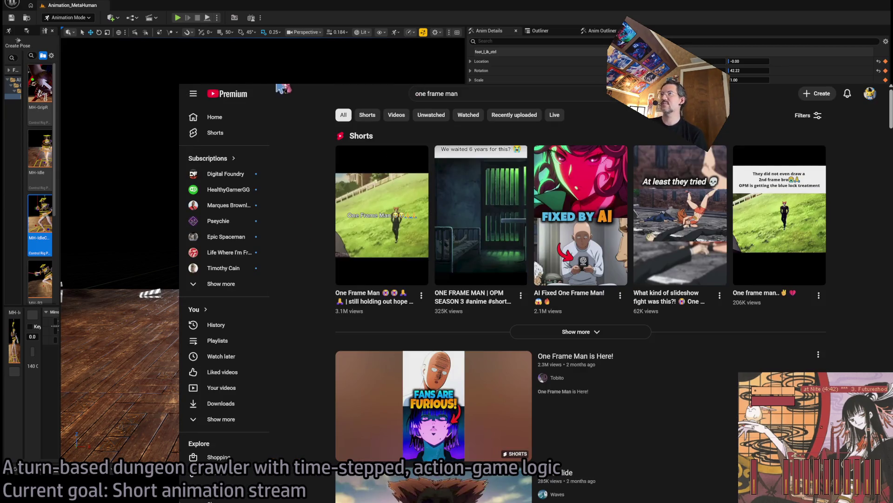
# Step: Switch the browser from the YouTube results to the Twitch Following tab
pyautogui.hotkey('ctrl', 'Tab')
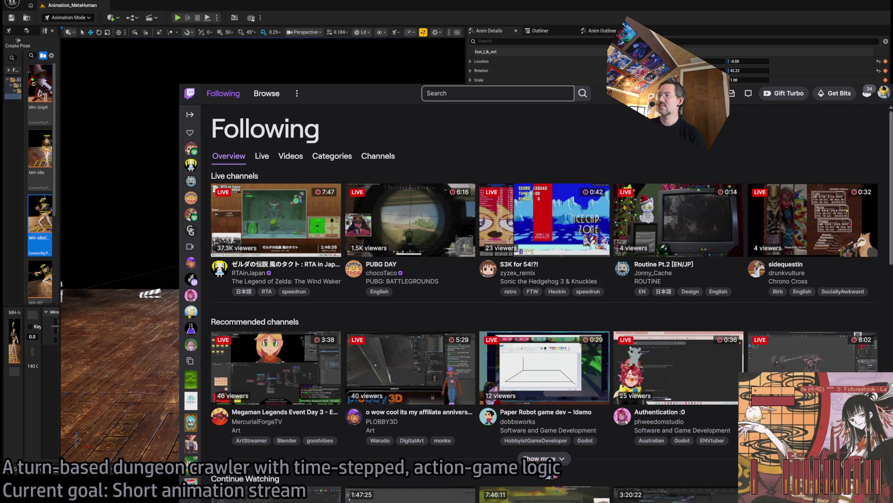
pyautogui.scroll(-3, 551, 459)
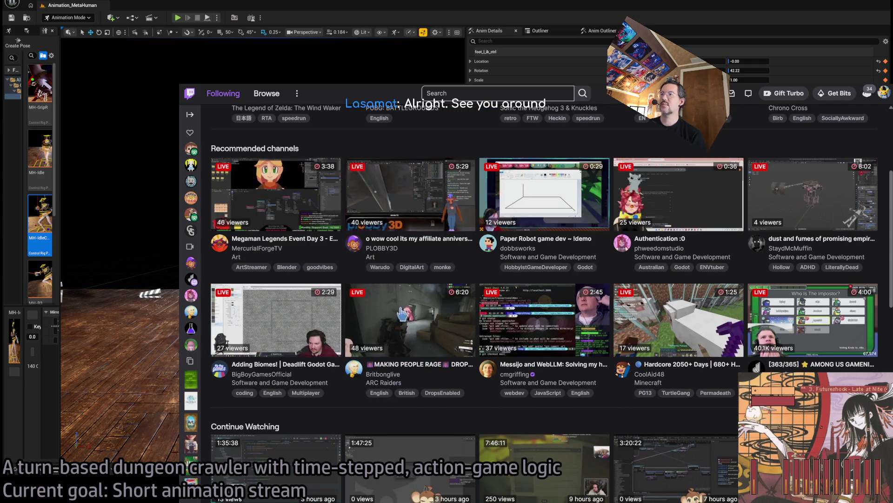
pyautogui.scroll(3, 259, 185)
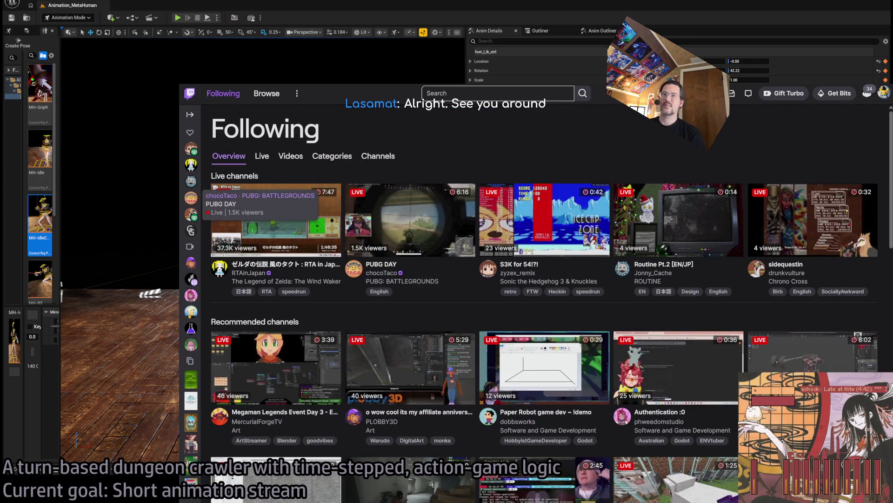